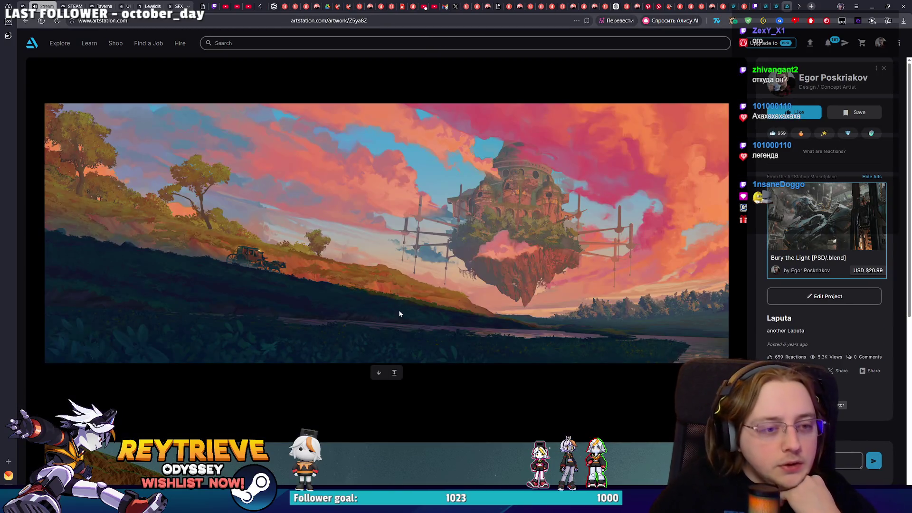
# Step: Preview the Laputa artwork at full size with zoom reset, then return to the portfolio
pyautogui.click(396, 329)
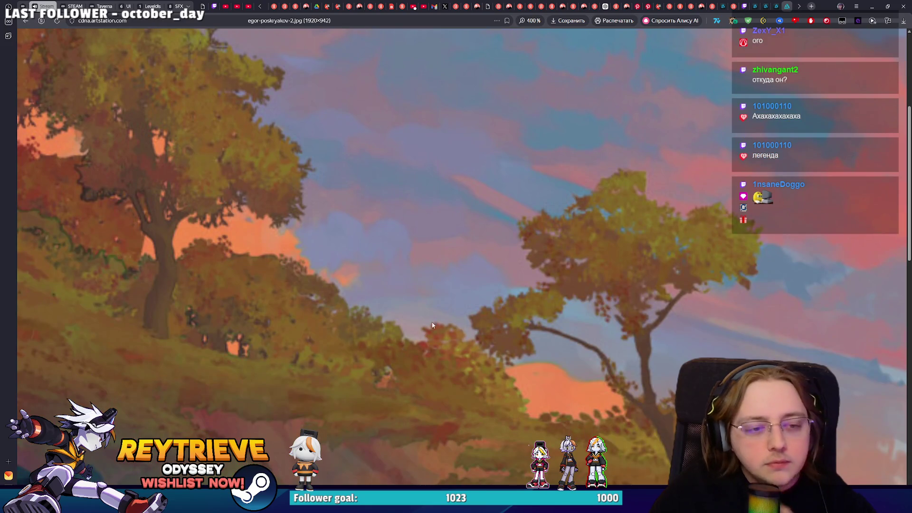
pyautogui.click(532, 21)
pyautogui.click(549, 41)
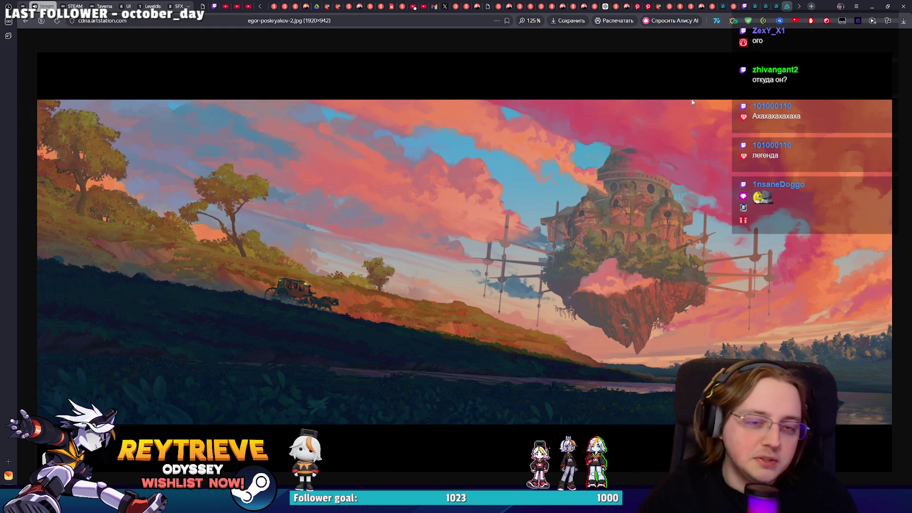
pyautogui.click(779, 6)
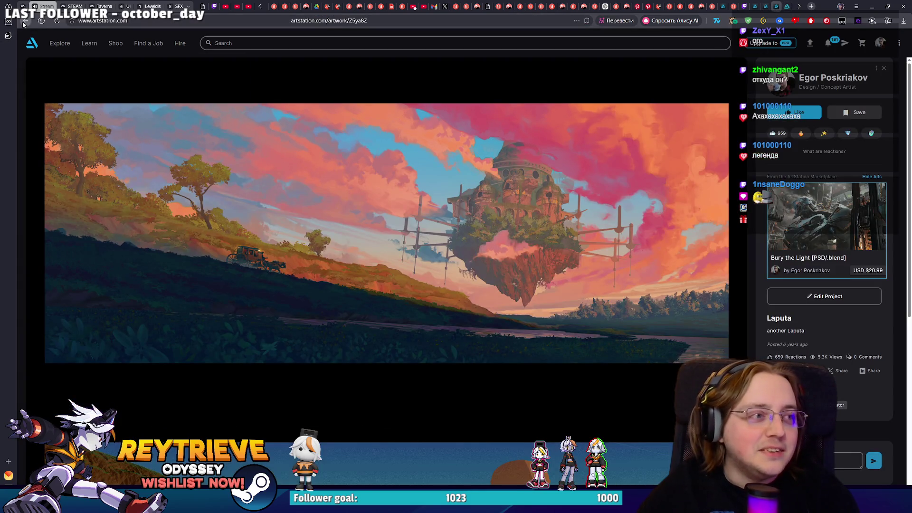
pyautogui.click(23, 21)
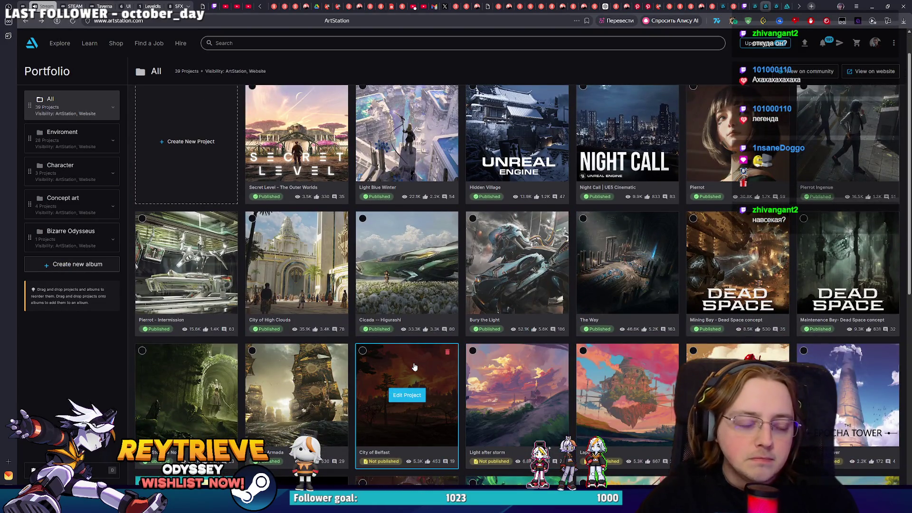
# Step: Open City of Belfast for editing, preview its artwork page, back out, and switch to Photoshop
pyautogui.click(414, 362)
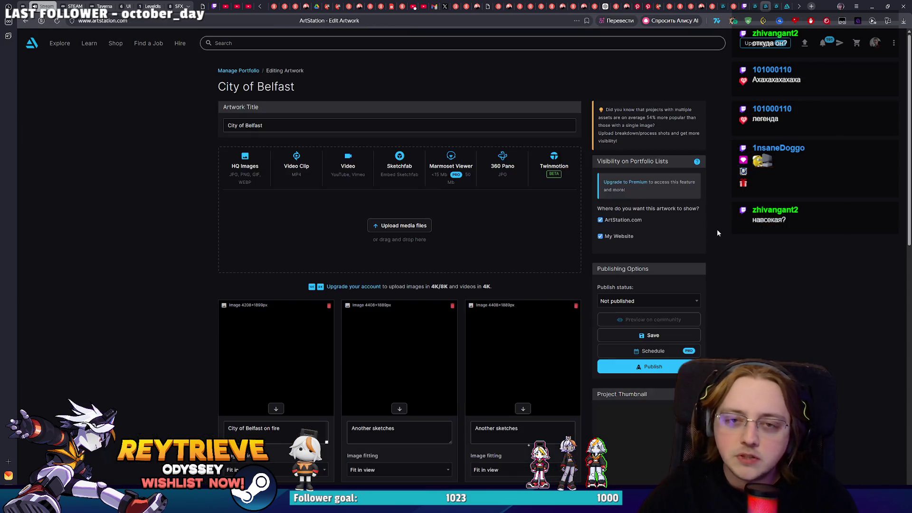
pyautogui.click(637, 322)
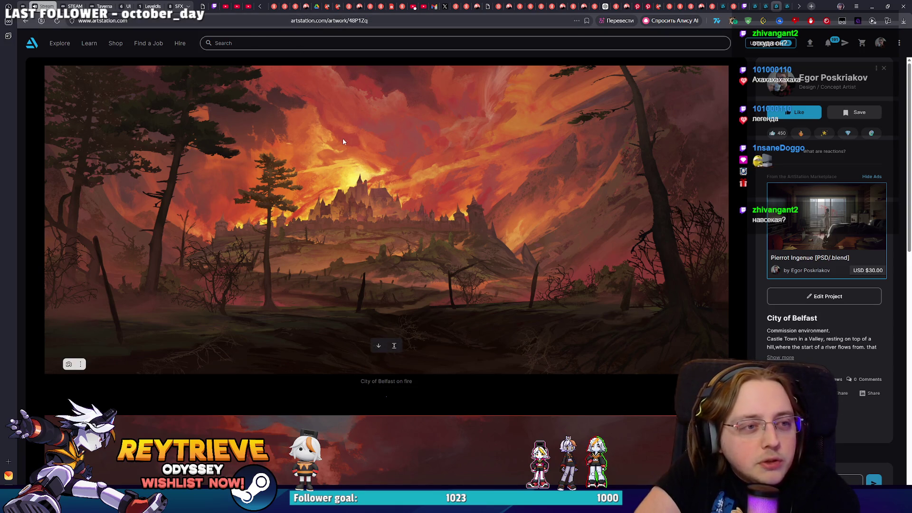
pyautogui.scroll(-3, 371, 141)
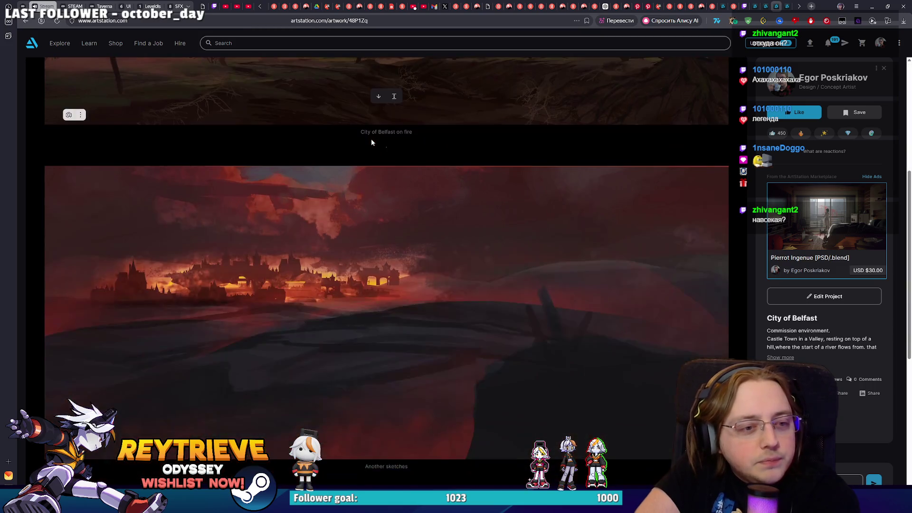
pyautogui.scroll(-3, 371, 141)
pyautogui.scroll(-3, 372, 141)
pyautogui.scroll(-3, 371, 140)
pyautogui.scroll(5, 371, 140)
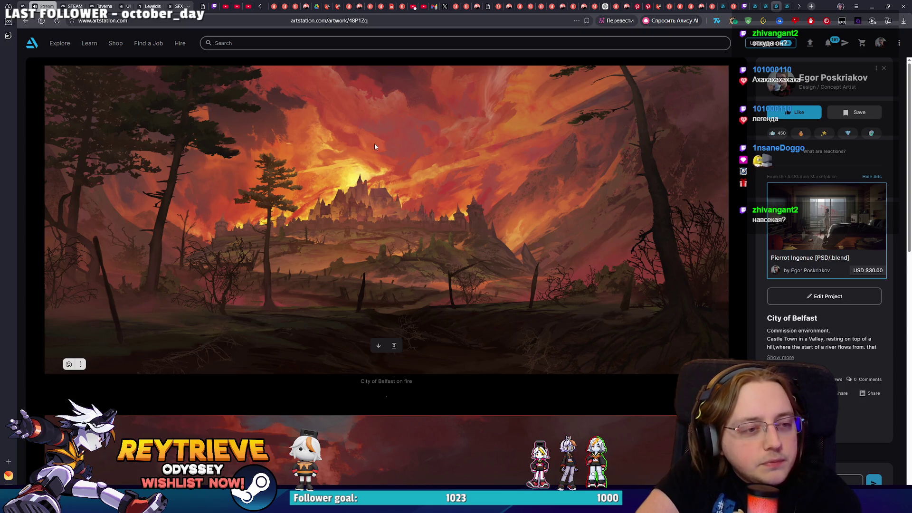
pyautogui.click(25, 21)
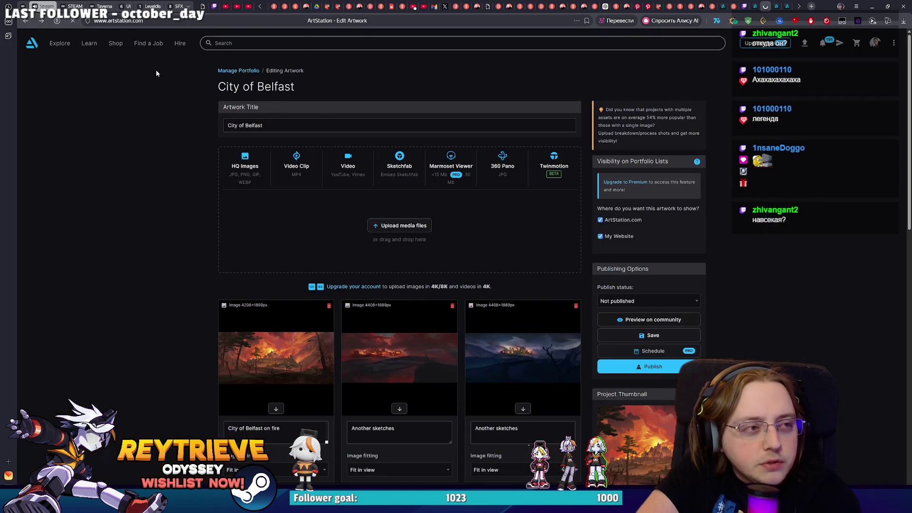
pyautogui.click(25, 21)
pyautogui.hotkey('alt', 'Tab')
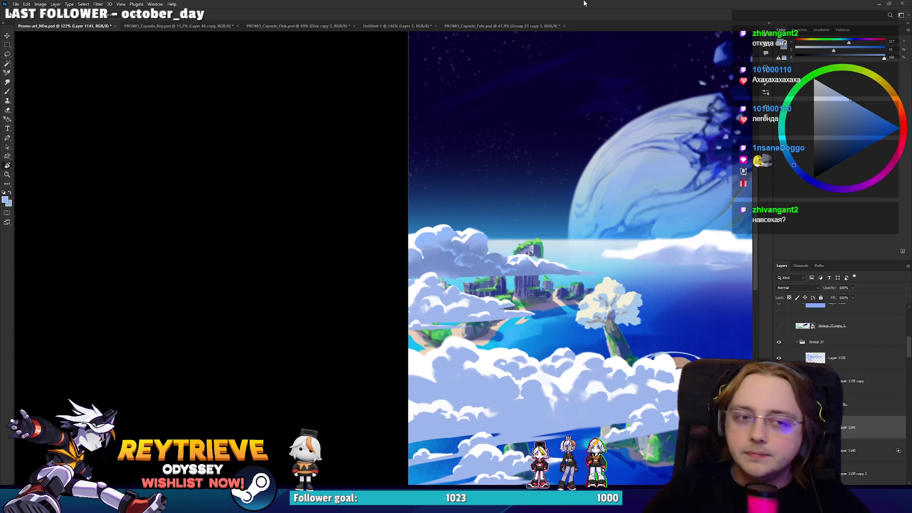
# Step: On the layer below, erase the central cloud's white highlights into a flat light-blue shape
pyautogui.moveTo(439, 264); pyautogui.dragTo(414, 277)
pyautogui.scroll(3, 421, 285)
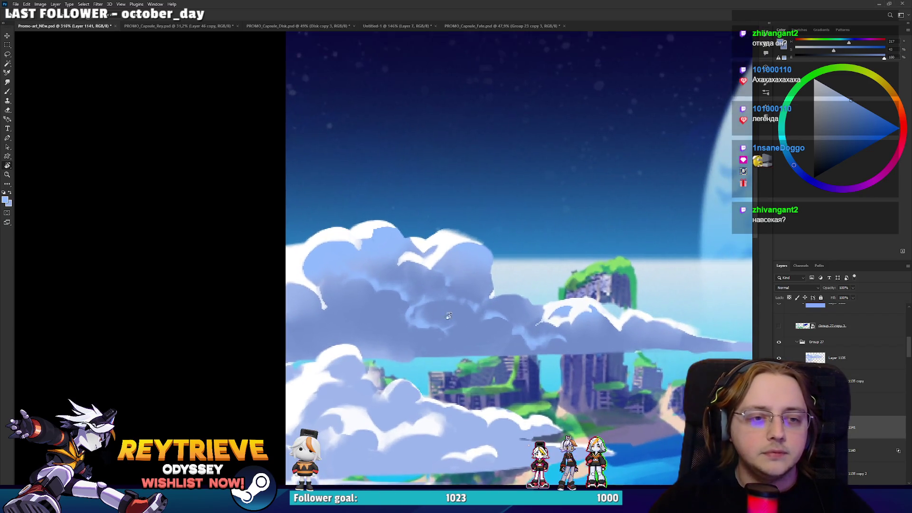
pyautogui.scroll(2, 445, 325)
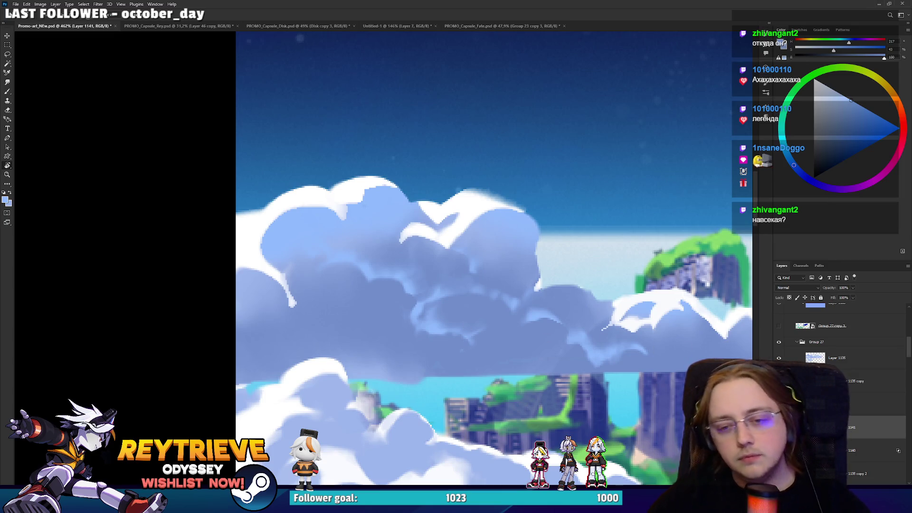
pyautogui.hotkey('ctrl', 'z')
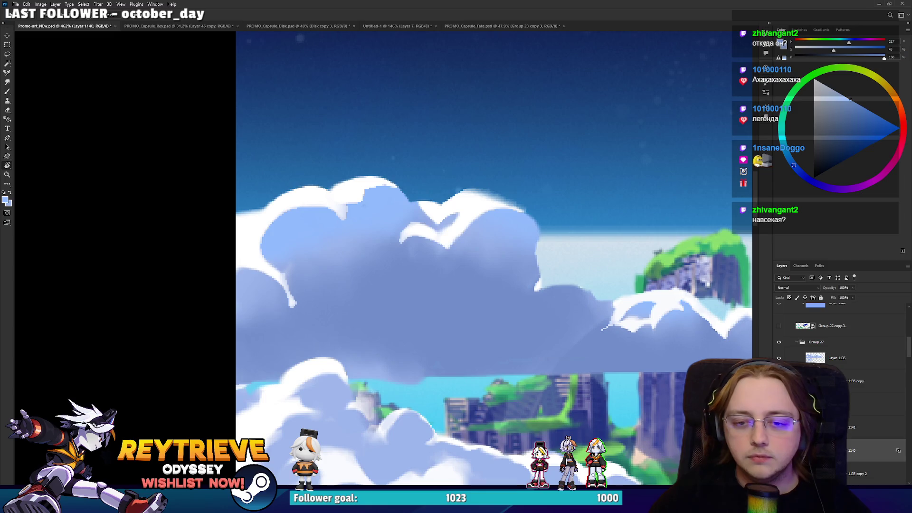
pyautogui.moveTo(427, 272); pyautogui.dragTo(389, 287)
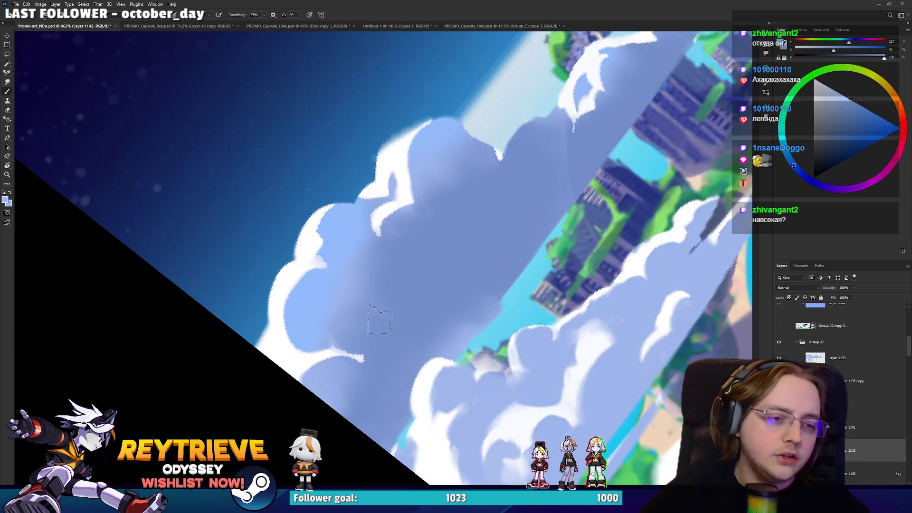
pyautogui.hotkey('ctrl', 'z')
pyautogui.press('e')
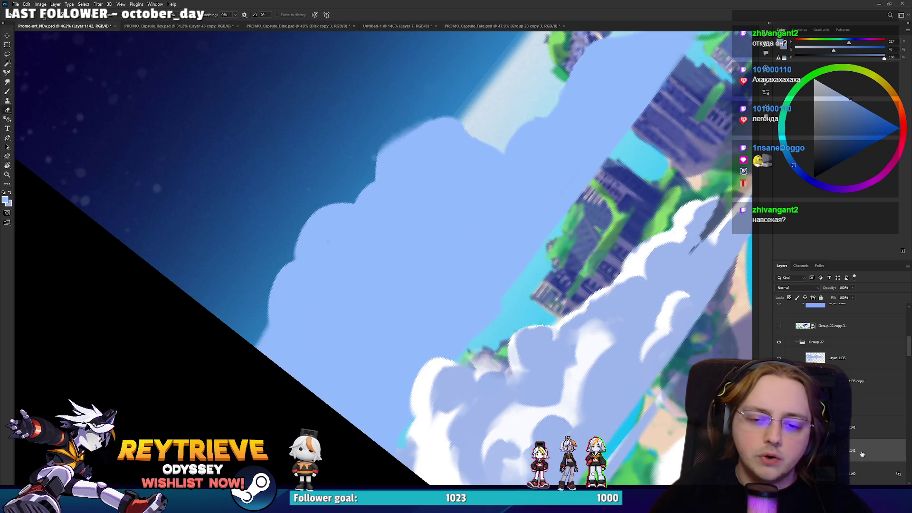
pyautogui.doubleClick(866, 455)
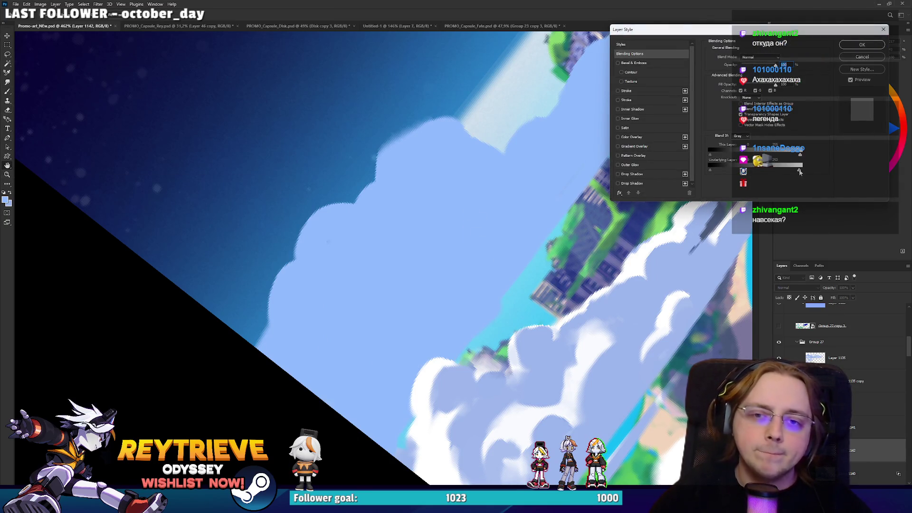
# Step: Set Blend If Underlying Layer to about 154 so the white cloud outlines show through
pyautogui.moveTo(800, 172); pyautogui.dragTo(776, 174)
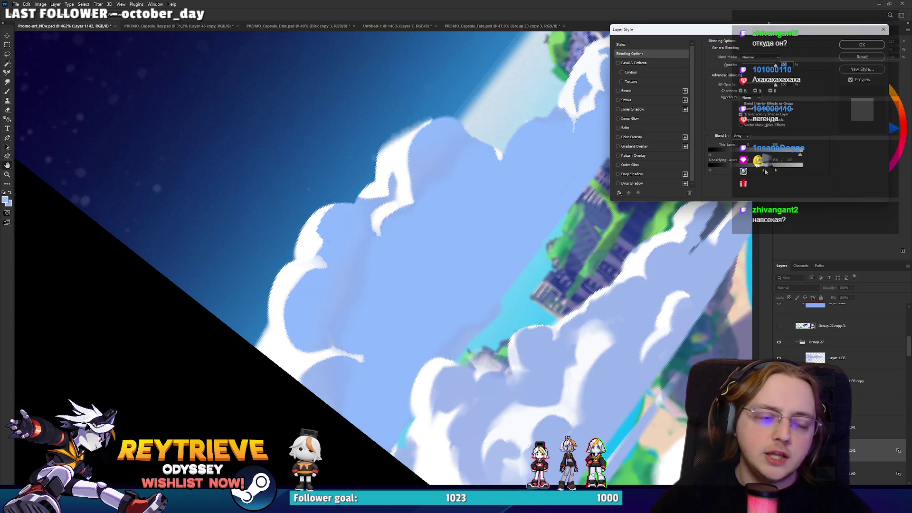
pyautogui.moveTo(765, 169); pyautogui.dragTo(763, 169)
pyautogui.click(861, 44)
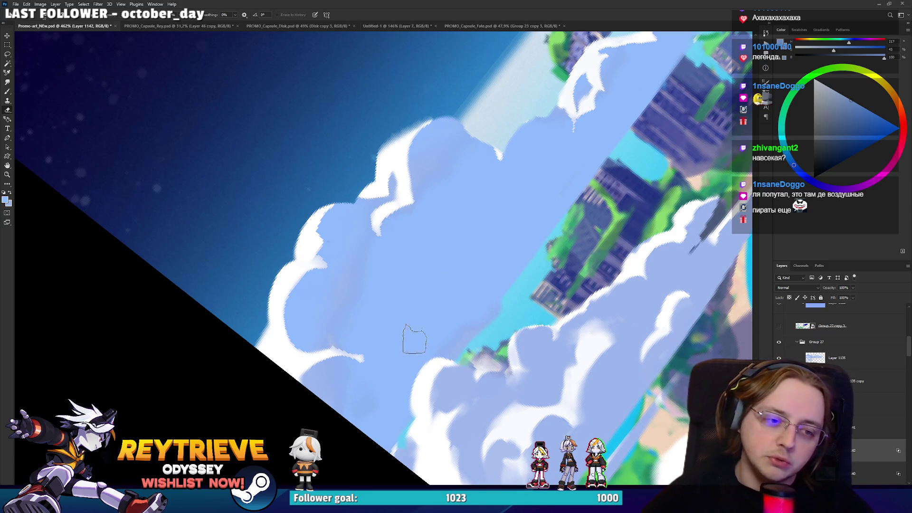
# Step: Paint and thicken a dark blue-grey shadow band across the large cloud, adjusting brush size
pyautogui.moveTo(413, 341); pyautogui.dragTo(454, 280)
pyautogui.hotkey('ctrl', 'z')
pyautogui.moveTo(401, 350); pyautogui.dragTo(528, 238)
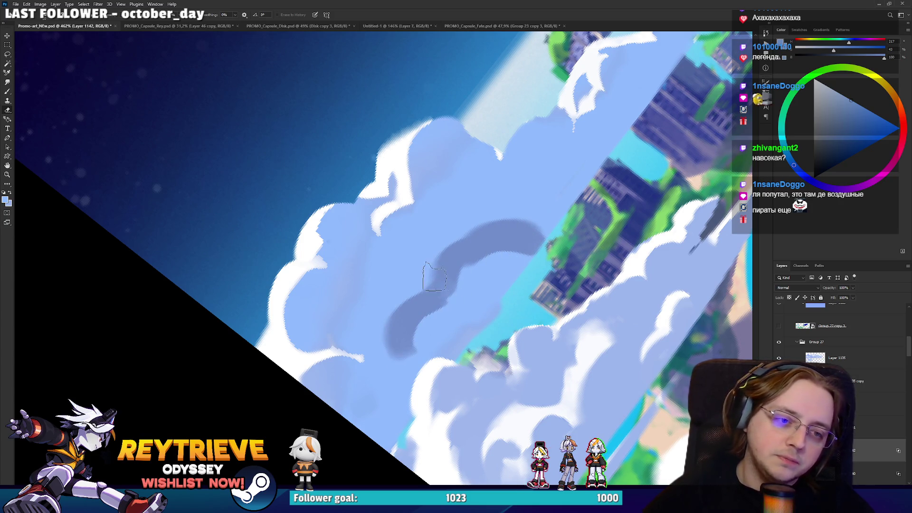
pyautogui.moveTo(386, 326); pyautogui.dragTo(427, 255)
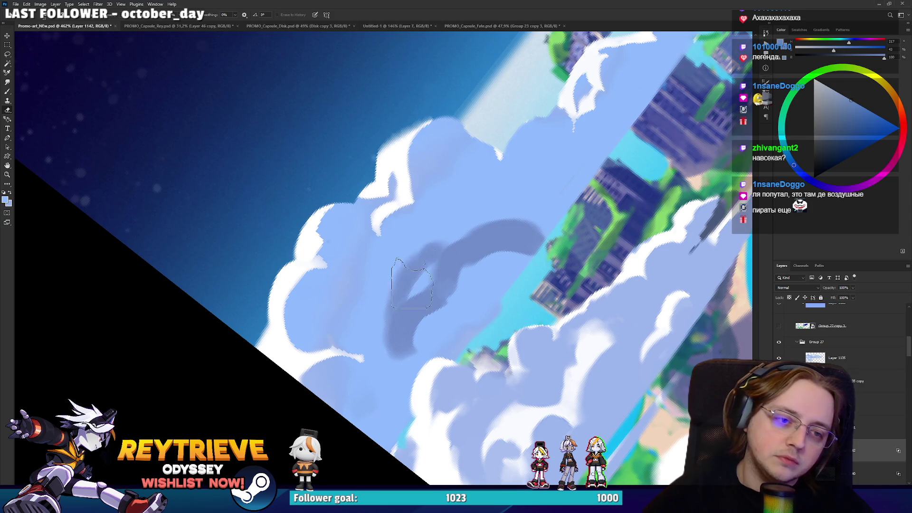
pyautogui.moveTo(408, 290); pyautogui.dragTo(446, 232)
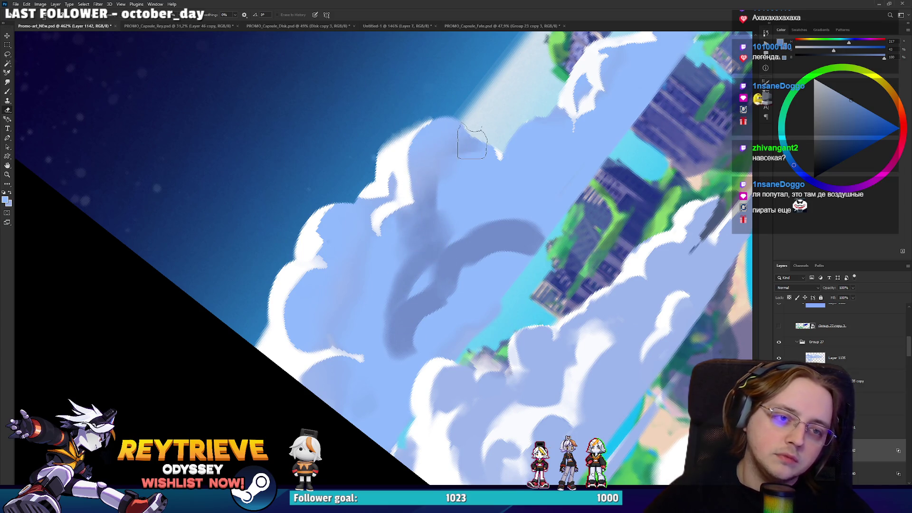
pyautogui.press('[')
pyautogui.press('[')
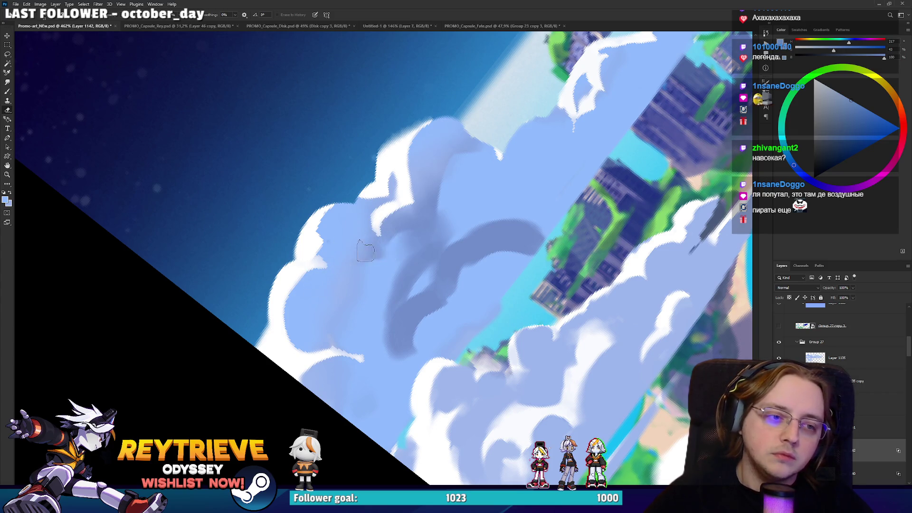
pyautogui.press(']')
pyautogui.press(']')
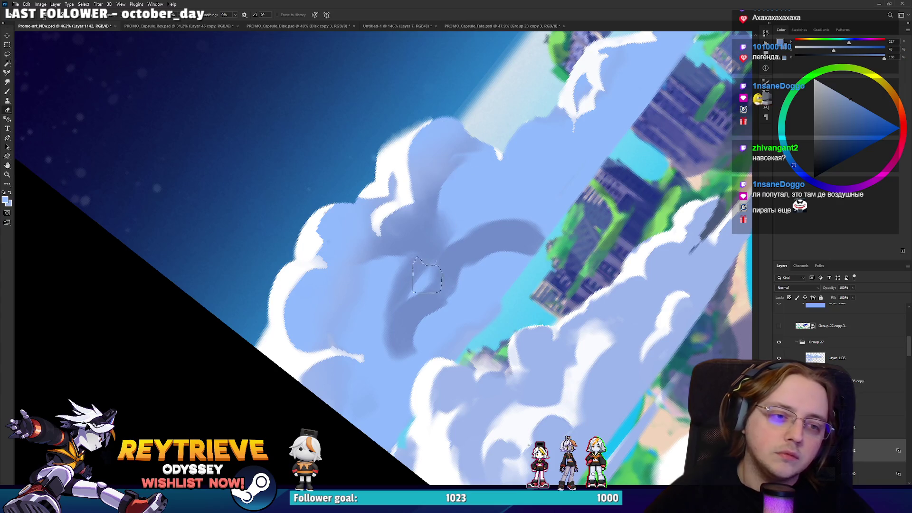
# Step: Rework the band with light blue and add lower and curved shadow strokes, forming a looping shape
pyautogui.press('b')
pyautogui.moveTo(403, 335)
pyautogui.mouseDown()
pyautogui.moveTo(428, 271)
pyautogui.moveTo(462, 225)
pyautogui.moveTo(489, 238)
pyautogui.mouseUp()
pyautogui.press('e')
pyautogui.moveTo(342, 363)
pyautogui.mouseDown()
pyautogui.moveTo(464, 342)
pyautogui.moveTo(437, 333)
pyautogui.moveTo(397, 360)
pyautogui.mouseUp()
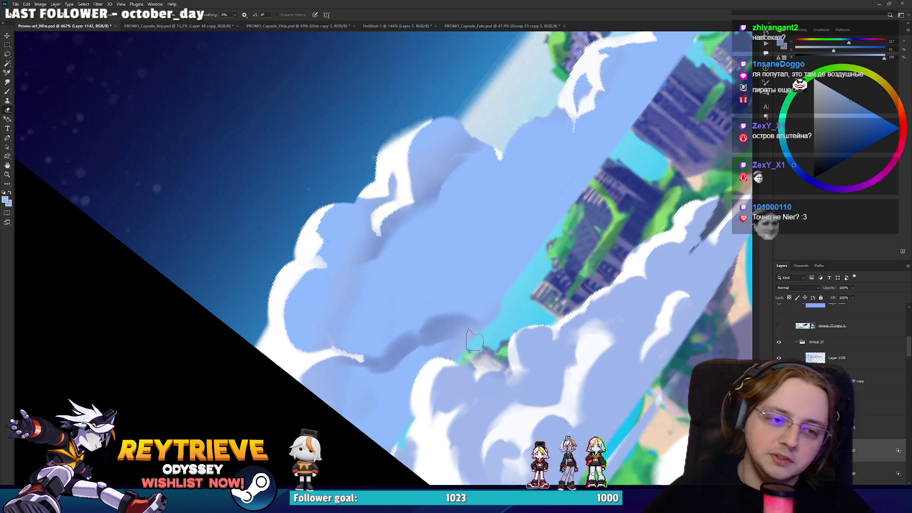
pyautogui.moveTo(462, 264)
pyautogui.mouseDown()
pyautogui.moveTo(435, 325)
pyautogui.moveTo(418, 294)
pyautogui.moveTo(401, 327)
pyautogui.mouseUp()
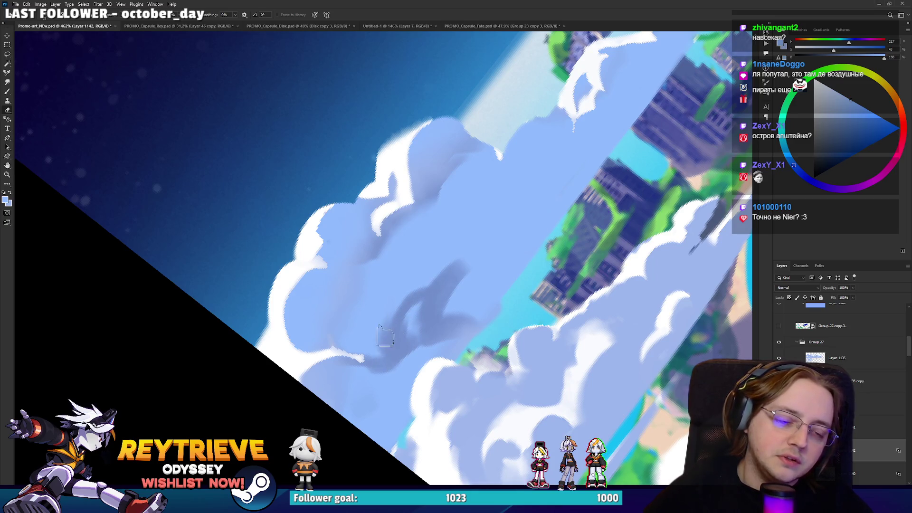
pyautogui.press('b')
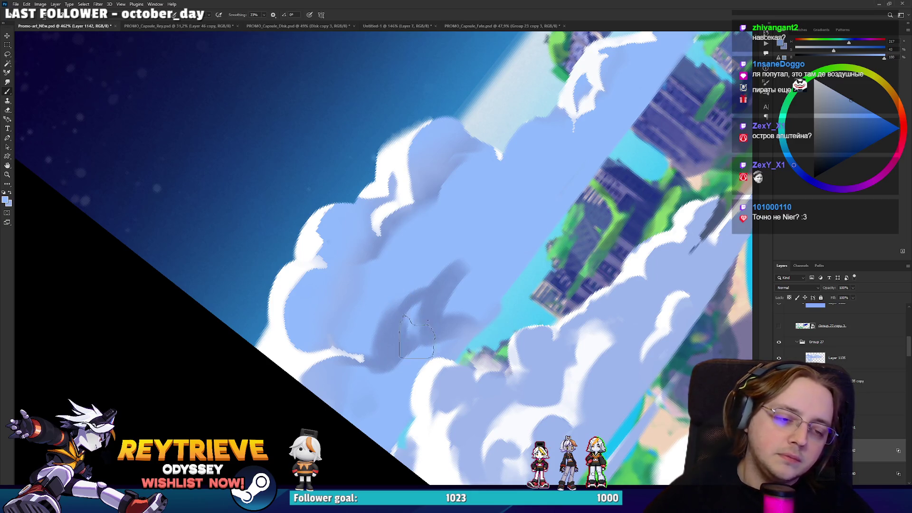
pyautogui.press('[')
pyautogui.press('[')
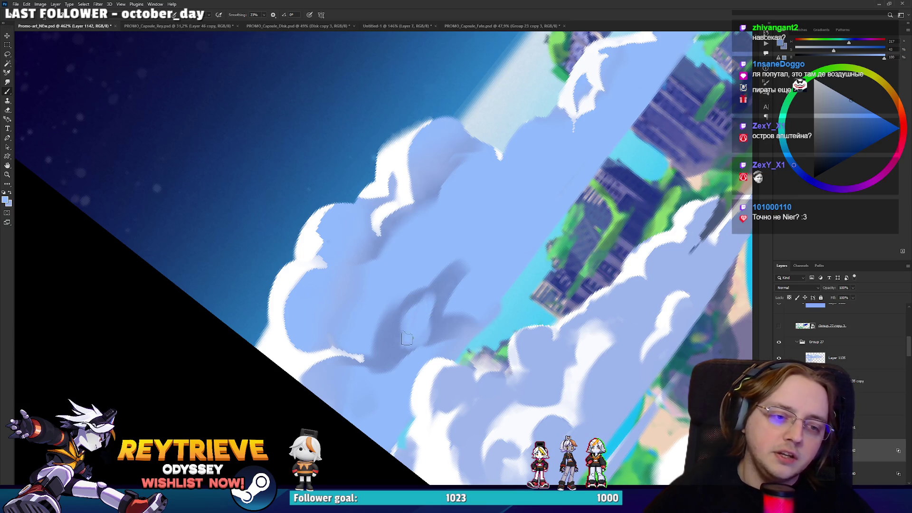
pyautogui.moveTo(444, 287); pyautogui.dragTo(399, 214)
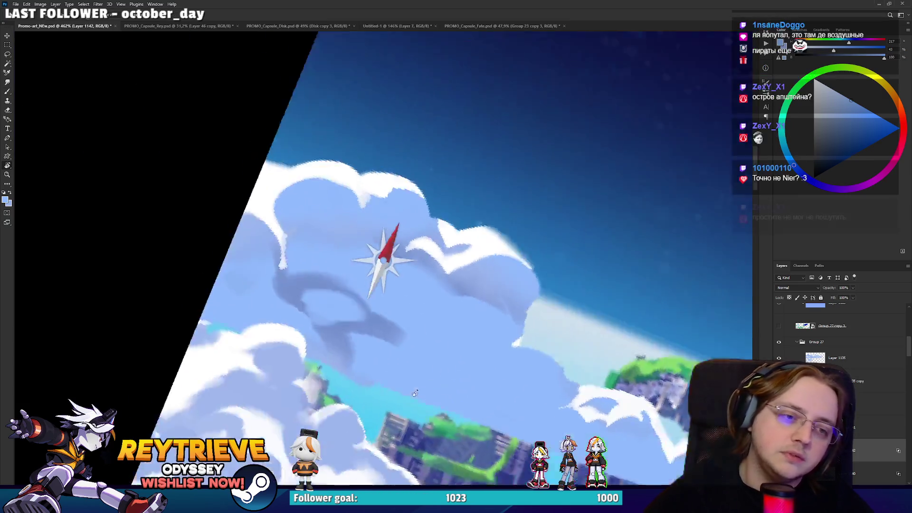
# Step: Erase part of the curved shadow, deepen it with upward strokes and lighten it near the island
pyautogui.press('e')
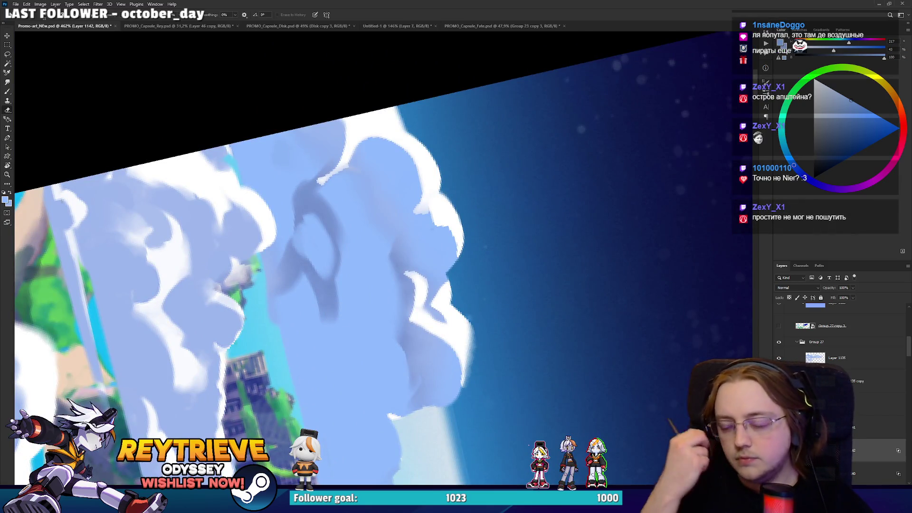
pyautogui.moveTo(427, 388)
pyautogui.mouseDown()
pyautogui.moveTo(337, 130)
pyautogui.moveTo(343, 127)
pyautogui.mouseUp()
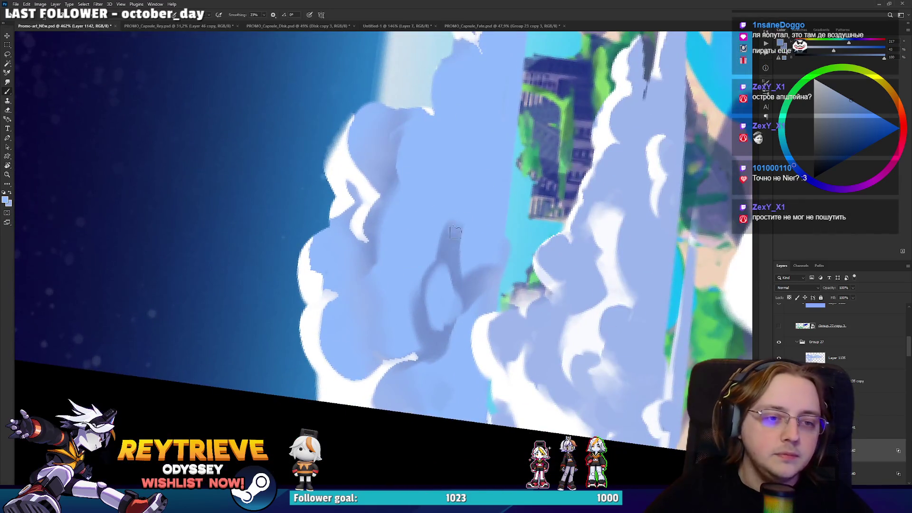
pyautogui.press('e')
pyautogui.moveTo(456, 239)
pyautogui.mouseDown()
pyautogui.moveTo(501, 206)
pyautogui.moveTo(519, 123)
pyautogui.mouseUp()
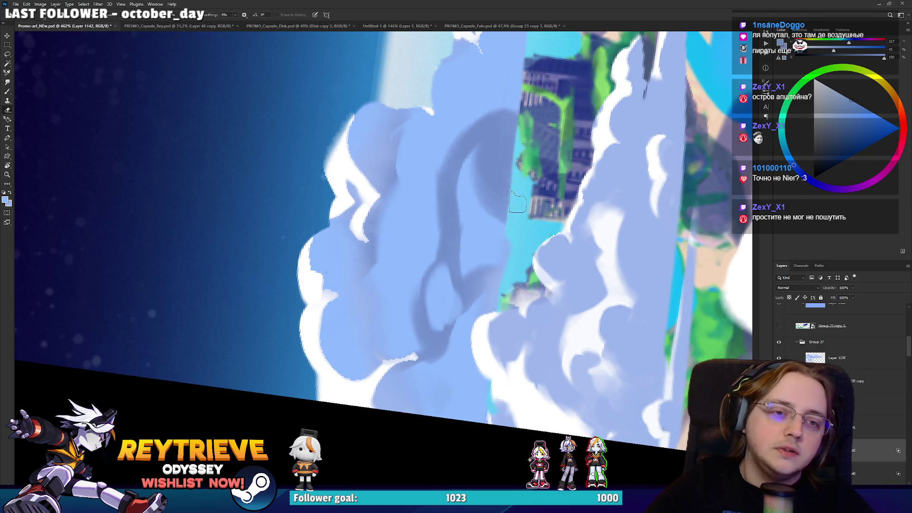
pyautogui.press('b')
pyautogui.scroll(3, 501, 294)
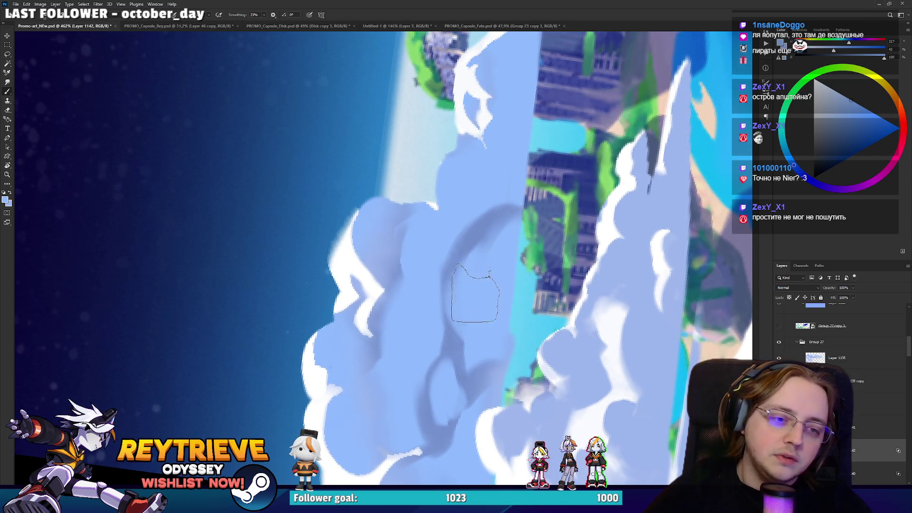
pyautogui.press('e')
pyautogui.moveTo(473, 341); pyautogui.dragTo(488, 238)
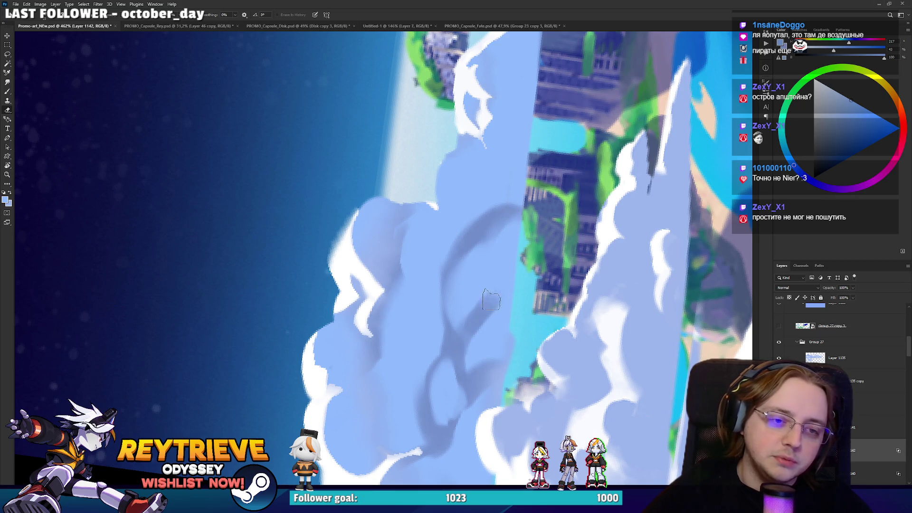
pyautogui.moveTo(494, 339); pyautogui.dragTo(494, 310)
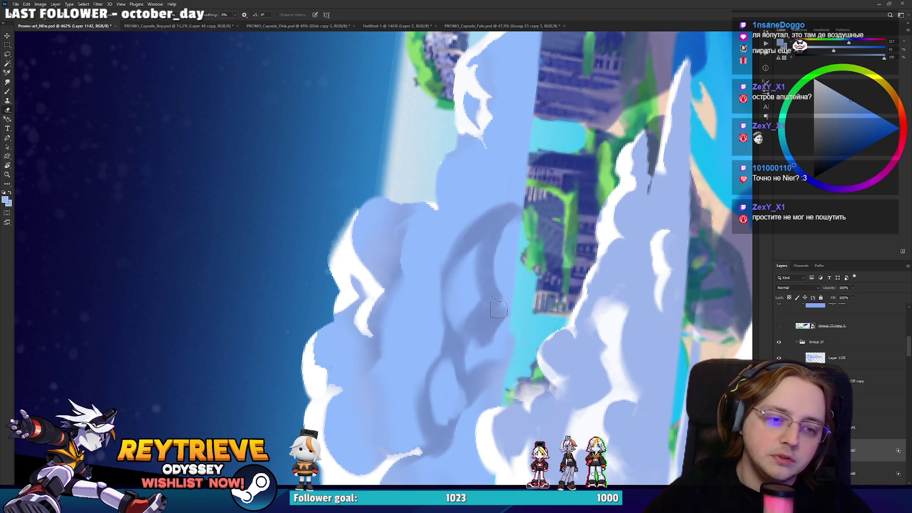
pyautogui.press('b')
pyautogui.moveTo(499, 360)
pyautogui.mouseDown()
pyautogui.moveTo(511, 309)
pyautogui.moveTo(337, 347)
pyautogui.mouseUp()
# Step: With the clouds turned vertical, darken and define the shadow, then smooth it along the cloud bank
pyautogui.press('r')
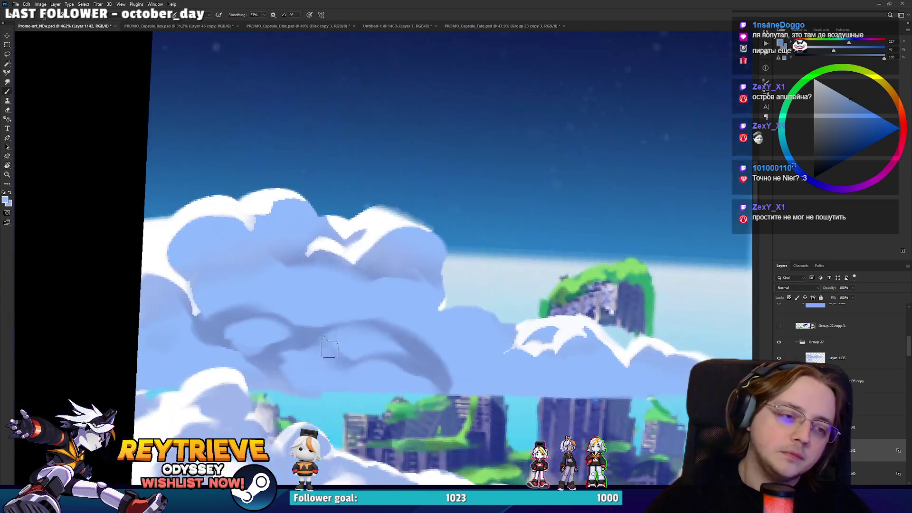
pyautogui.press('r')
pyautogui.moveTo(245, 372); pyautogui.dragTo(370, 249)
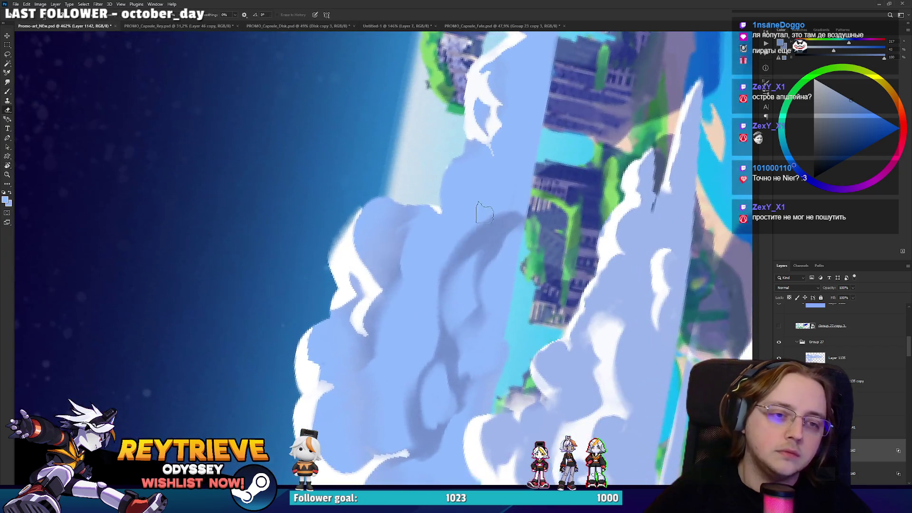
pyautogui.moveTo(451, 214)
pyautogui.mouseDown()
pyautogui.moveTo(467, 153)
pyautogui.moveTo(474, 221)
pyautogui.moveTo(467, 174)
pyautogui.mouseUp()
pyautogui.moveTo(471, 228)
pyautogui.mouseDown()
pyautogui.moveTo(464, 182)
pyautogui.moveTo(519, 115)
pyautogui.moveTo(514, 167)
pyautogui.mouseUp()
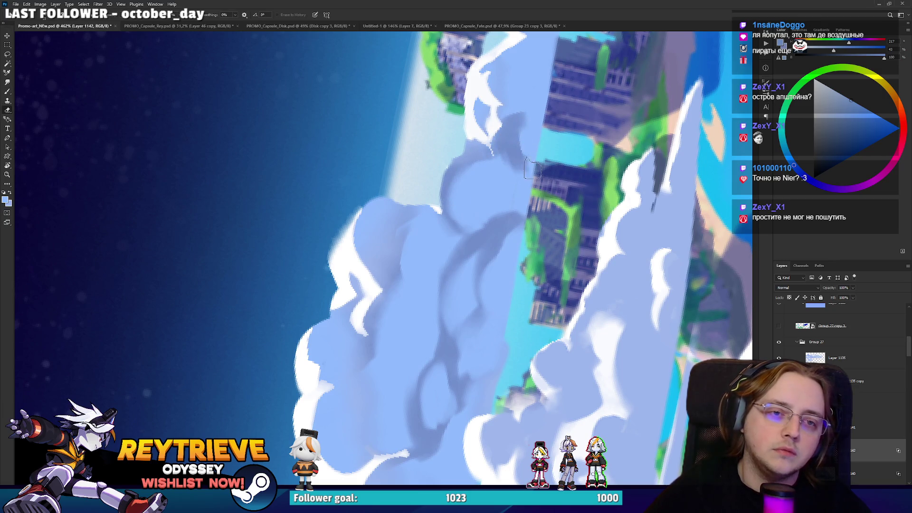
pyautogui.press('b')
pyautogui.moveTo(536, 125)
pyautogui.mouseDown()
pyautogui.moveTo(530, 197)
pyautogui.moveTo(482, 222)
pyautogui.mouseUp()
pyautogui.press('e')
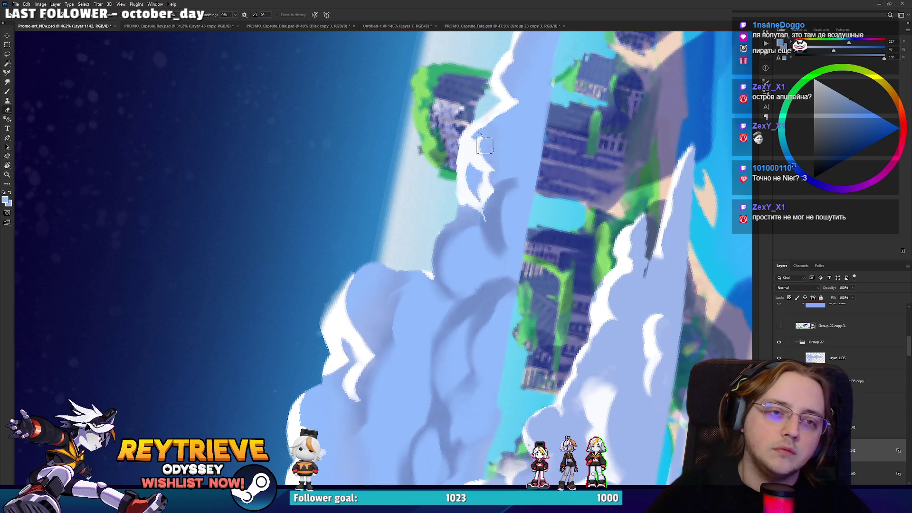
pyautogui.moveTo(555, 77); pyautogui.dragTo(523, 179)
pyautogui.press('b')
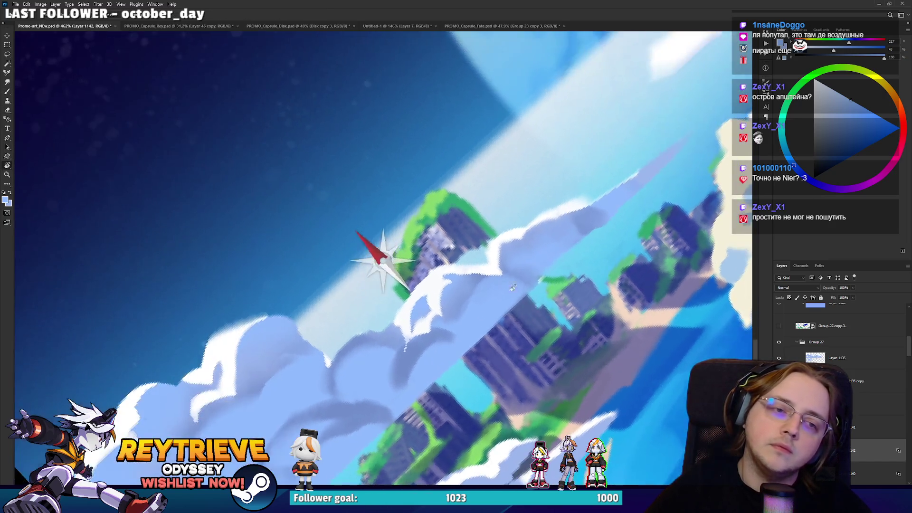
# Step: From a new view angle, alternate painting and erasing to refine the cast shadows' edges
pyautogui.press('r')
pyautogui.moveTo(506, 206)
pyautogui.mouseDown()
pyautogui.moveTo(590, 127)
pyautogui.moveTo(500, 50)
pyautogui.mouseUp()
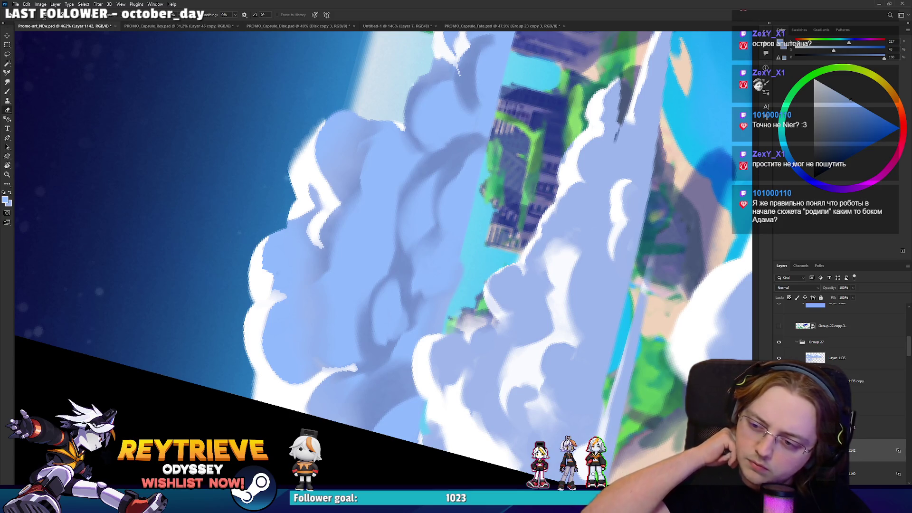
pyautogui.moveTo(417, 349); pyautogui.dragTo(466, 410)
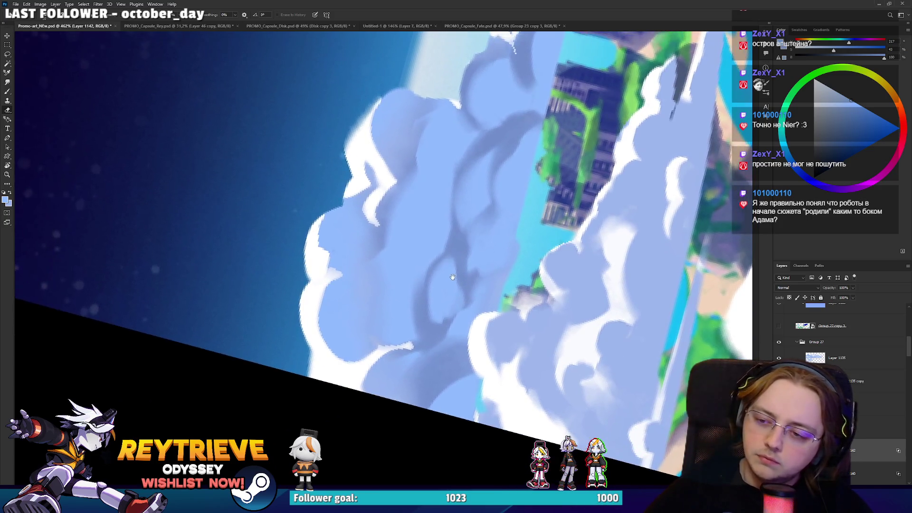
pyautogui.press('b')
pyautogui.press('e')
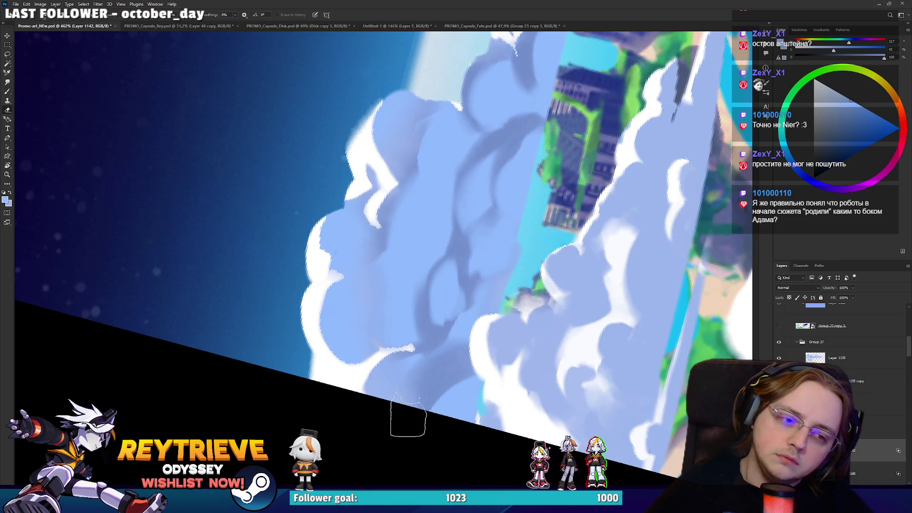
pyautogui.press('b')
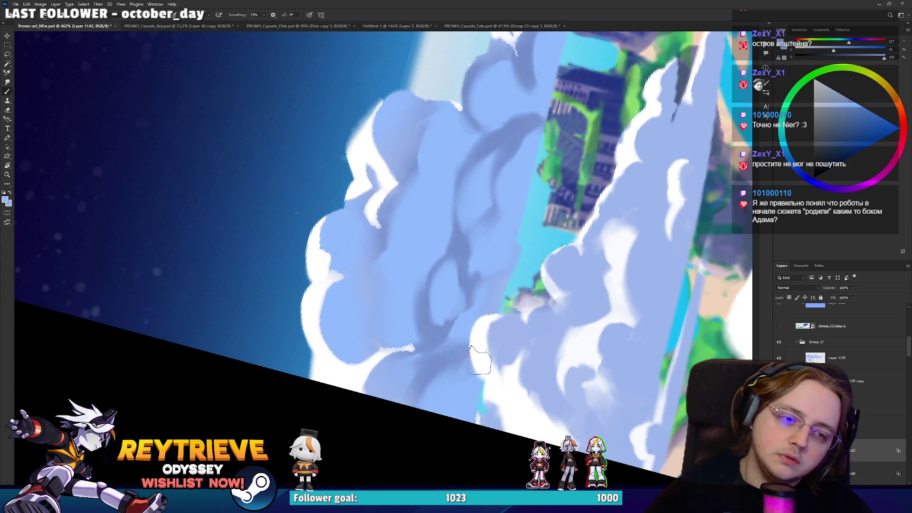
pyautogui.press('e')
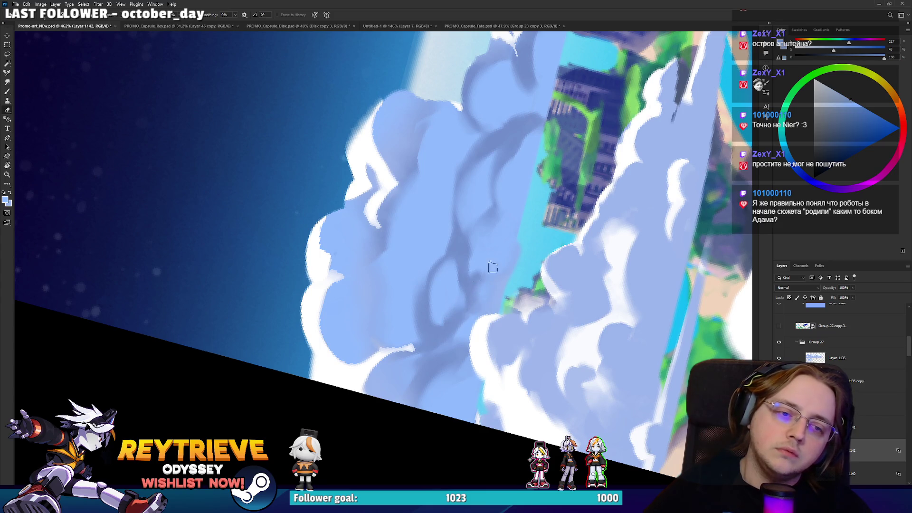
pyautogui.press('b')
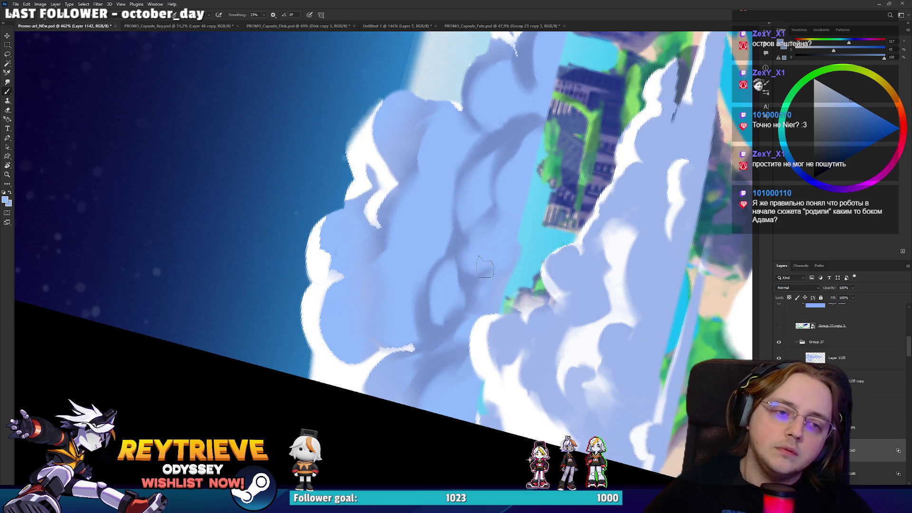
# Step: Add a darker shadow stroke and blend the strokes into soft, puffy cloud volumes
pyautogui.press('r')
pyautogui.moveTo(377, 255); pyautogui.dragTo(435, 266)
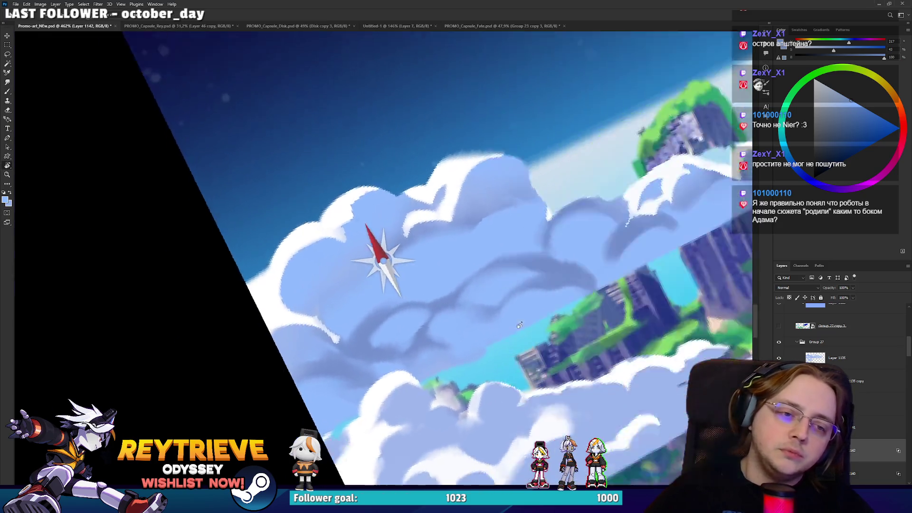
pyautogui.press('e')
pyautogui.moveTo(404, 294); pyautogui.dragTo(418, 265)
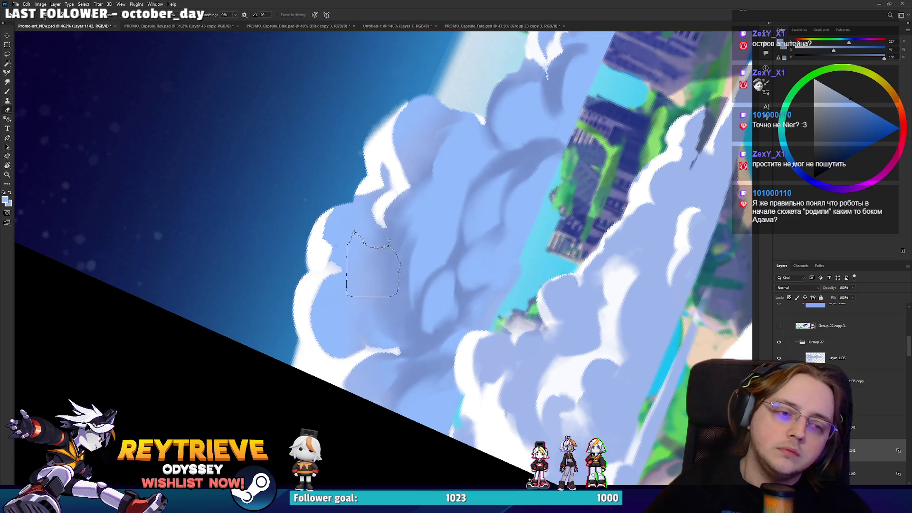
pyautogui.press('b')
pyautogui.scroll(-3, 419, 210)
pyautogui.moveTo(420, 210); pyautogui.dragTo(437, 306)
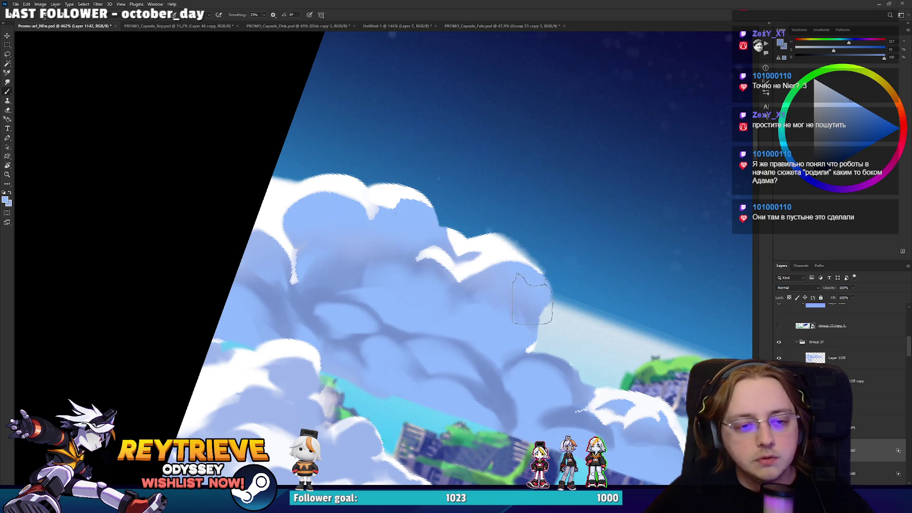
pyautogui.scroll(2, 515, 250)
pyautogui.moveTo(516, 251); pyautogui.dragTo(509, 193)
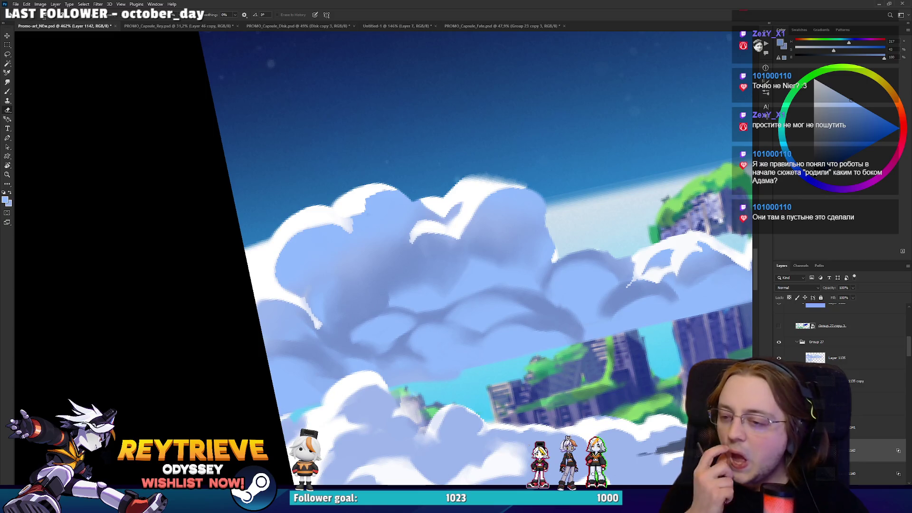
pyautogui.scroll(-5, 369, 266)
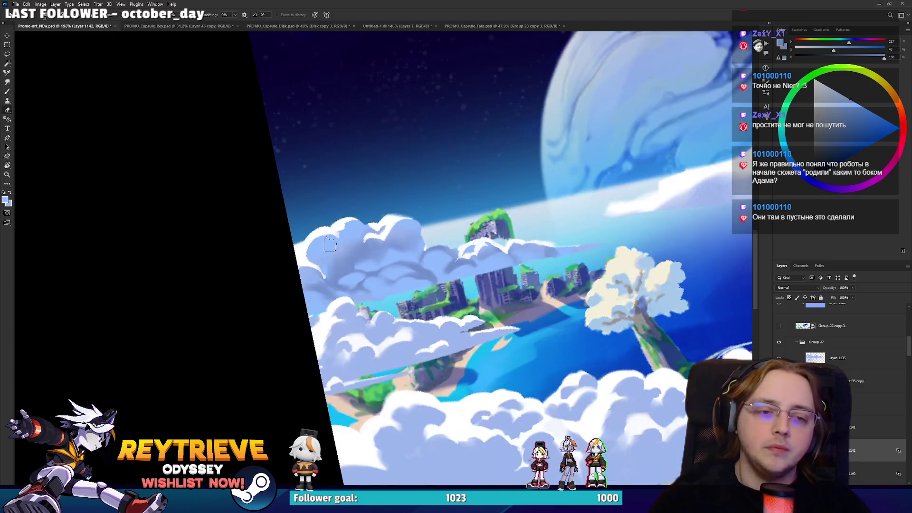
pyautogui.scroll(4, 368, 265)
pyautogui.scroll(1, 369, 266)
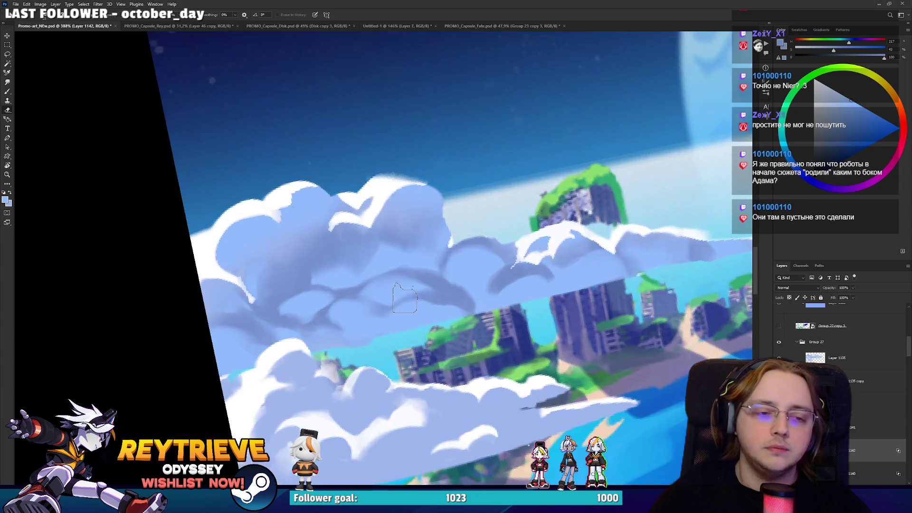
# Step: Mask Layer 1142 and soften the upper cloud's dark shading with a doubled soft brush
pyautogui.hotkey('ctrl', 'm')
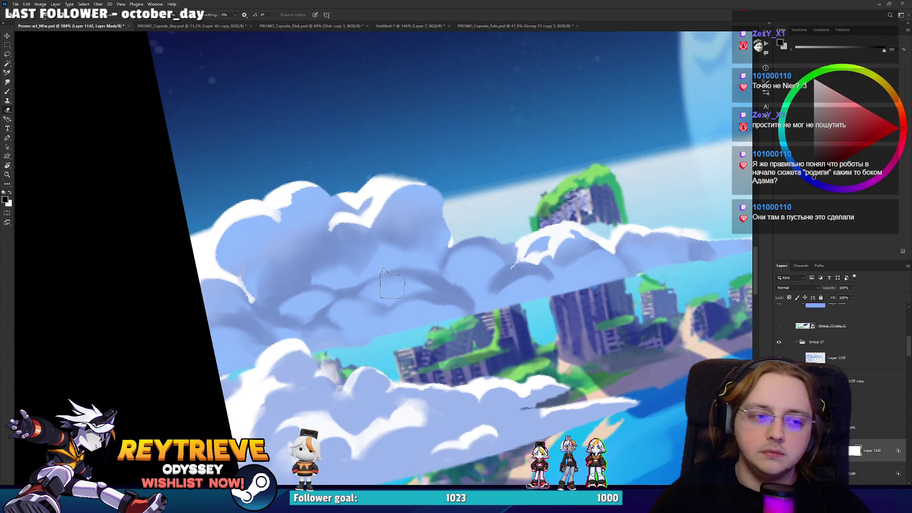
pyautogui.rightClick(500, 297)
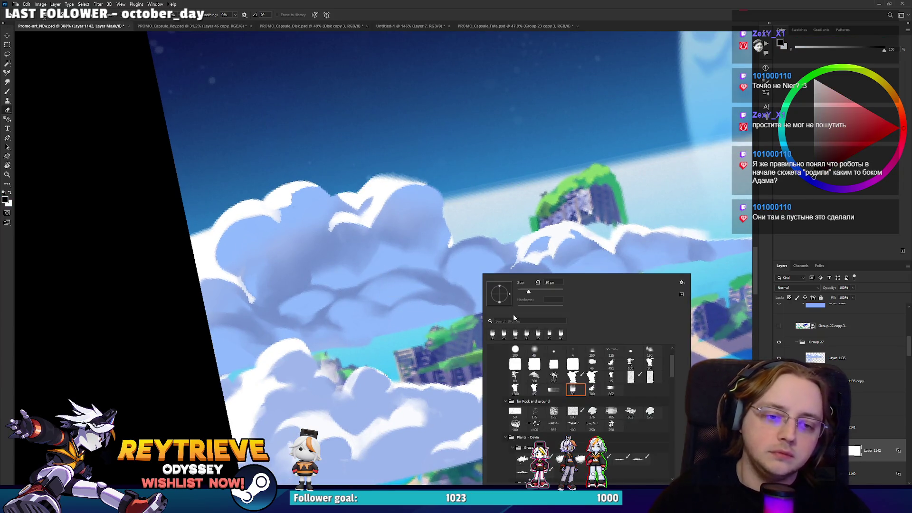
pyautogui.press('Escape')
pyautogui.press('r')
pyautogui.moveTo(618, 124); pyautogui.dragTo(347, 406)
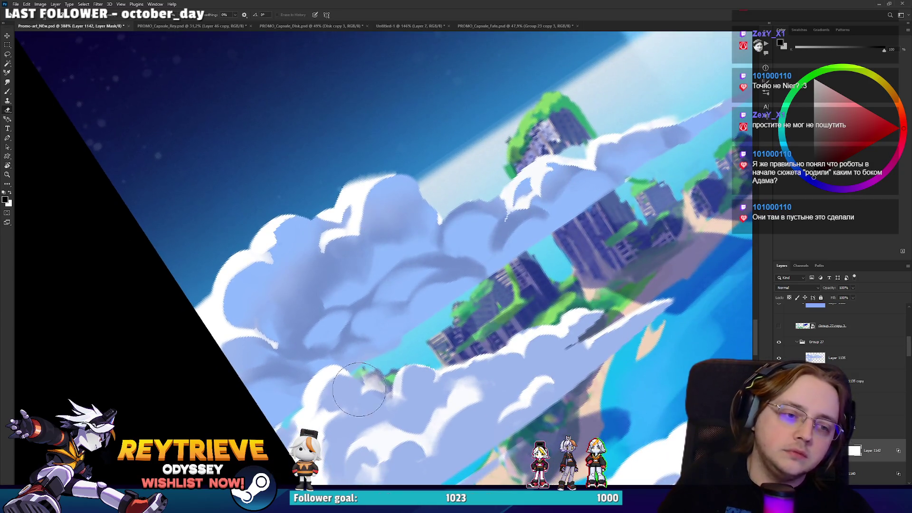
pyautogui.press(']')
pyautogui.press(']')
pyautogui.press(']')
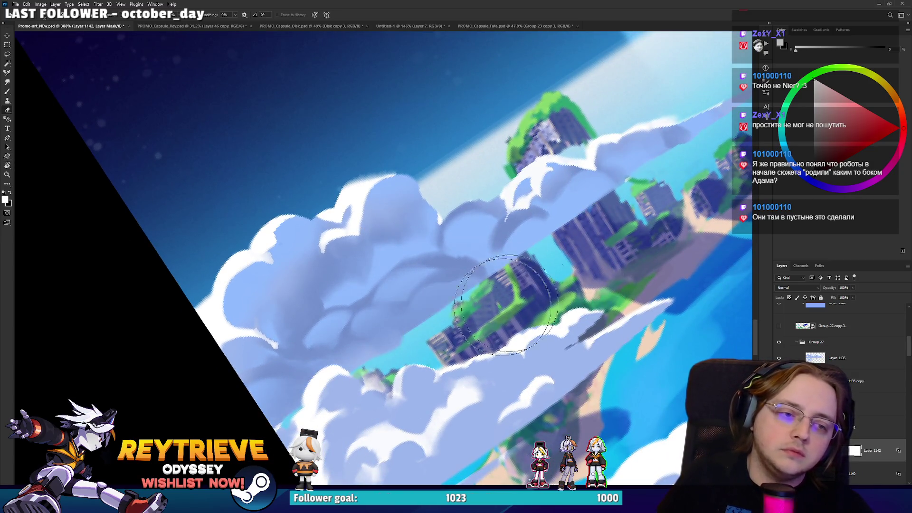
pyautogui.moveTo(357, 424); pyautogui.dragTo(499, 242)
pyautogui.moveTo(385, 236); pyautogui.dragTo(347, 275)
pyautogui.scroll(-3, 567, 93)
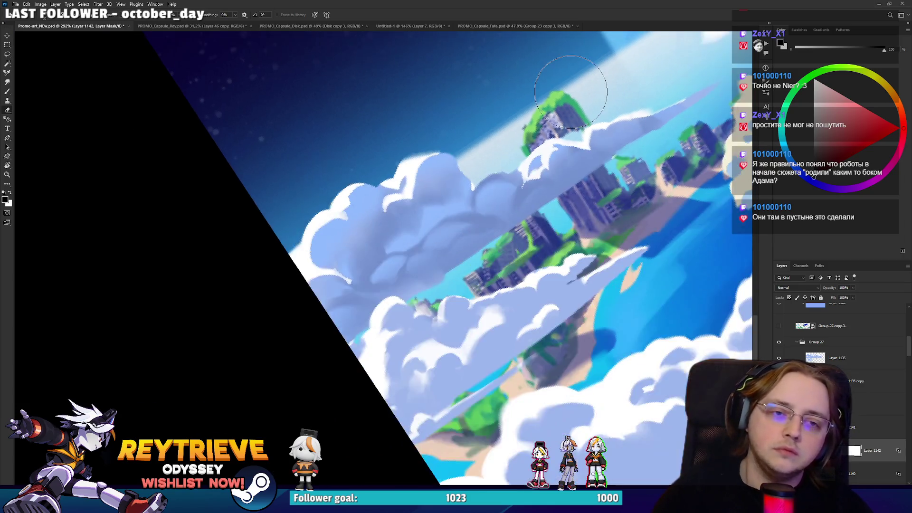
pyautogui.scroll(-3, 567, 94)
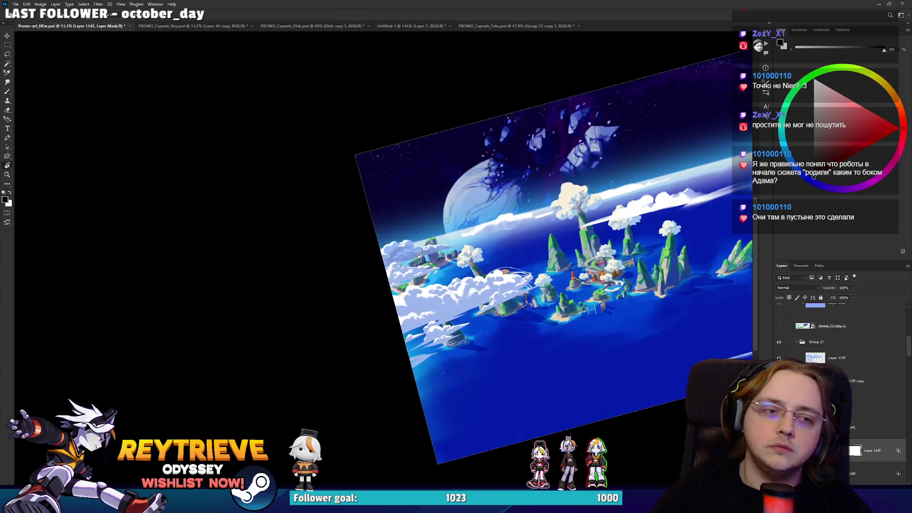
pyautogui.scroll(3, 381, 246)
pyautogui.scroll(2, 381, 246)
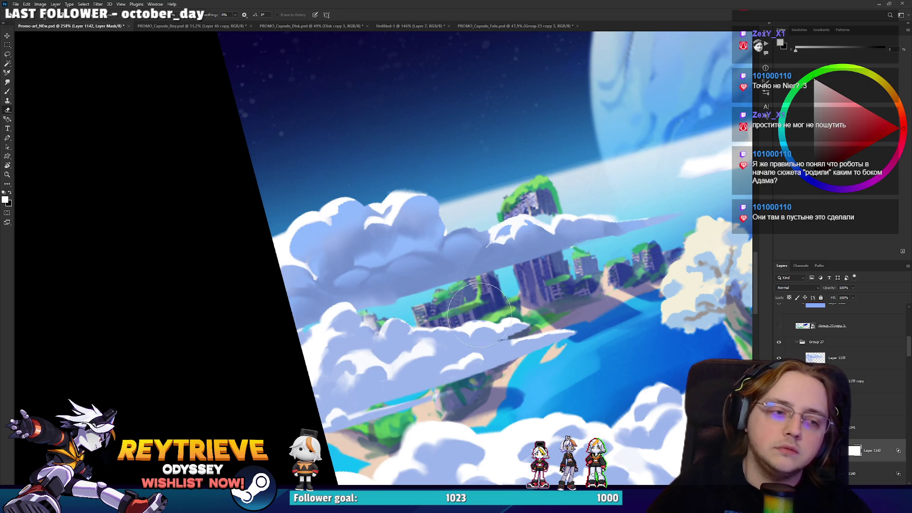
pyautogui.scroll(3, 467, 283)
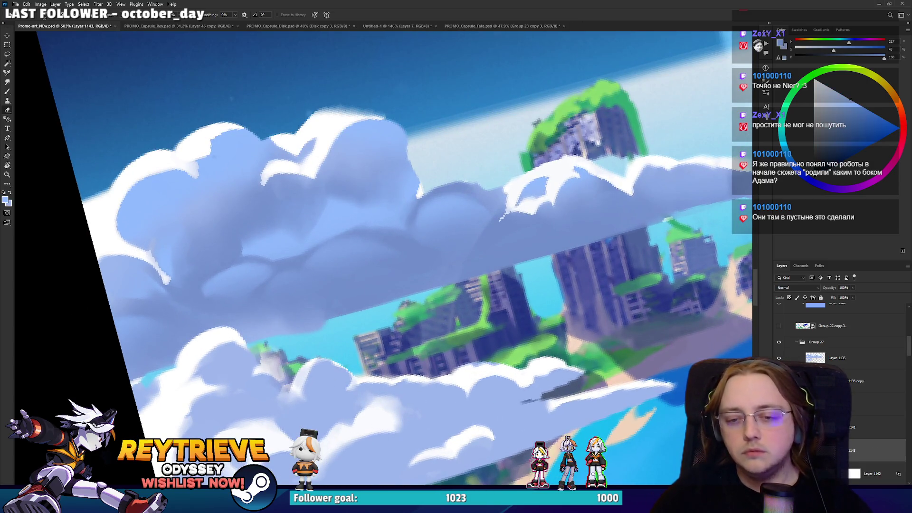
# Step: Fill the cloud layer solid blue and split its Underlying Layer Blend If so darker clouds show through
pyautogui.moveTo(856, 152); pyautogui.dragTo(891, 134)
pyautogui.hotkey('shift', 'alt', 'BackSpace')
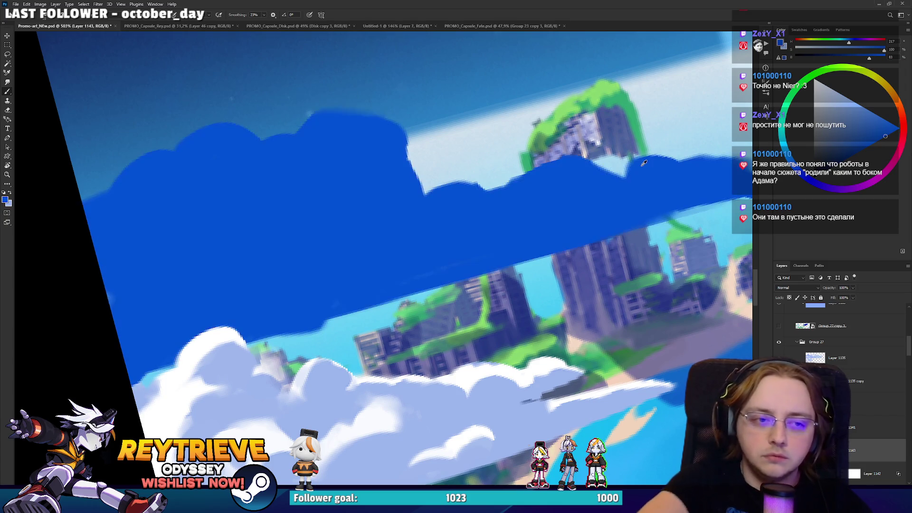
pyautogui.doubleClick(888, 458)
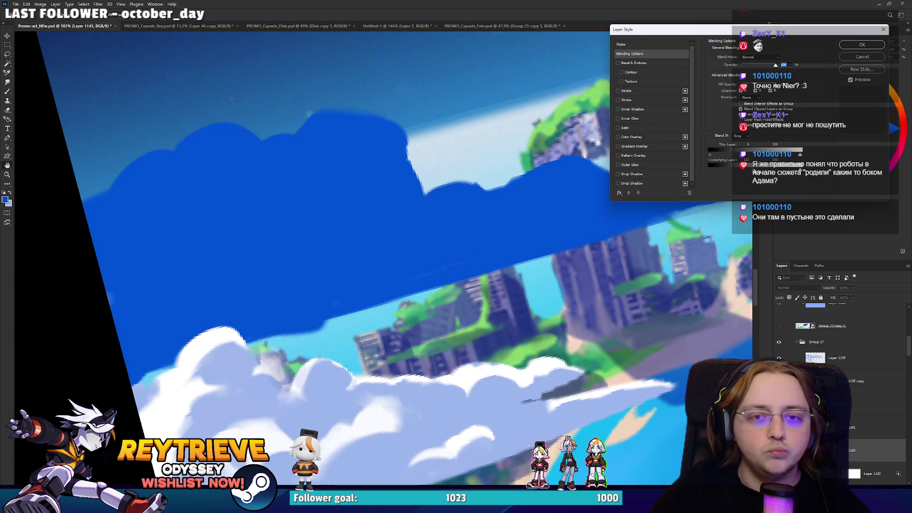
pyautogui.moveTo(777, 163)
pyautogui.mouseDown()
pyautogui.moveTo(708, 170)
pyautogui.moveTo(763, 174)
pyautogui.mouseUp()
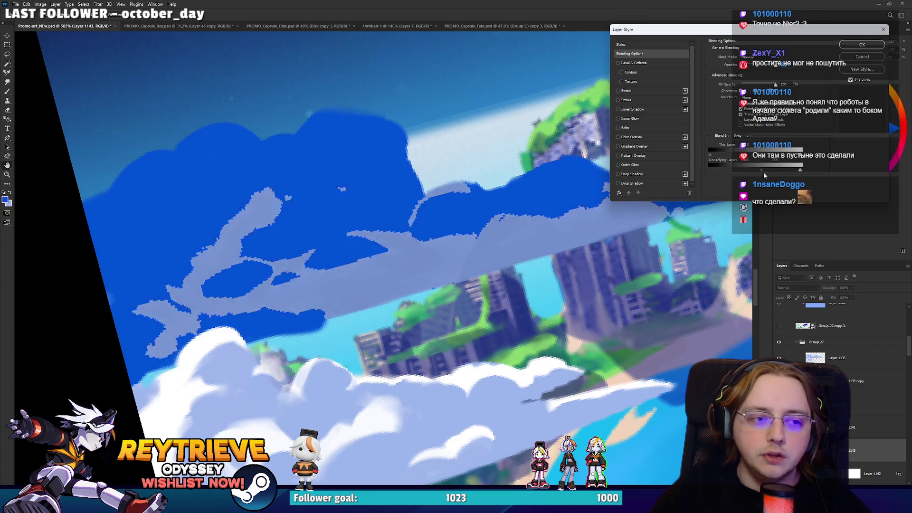
pyautogui.moveTo(764, 172)
pyautogui.mouseDown()
pyautogui.moveTo(781, 170)
pyautogui.moveTo(772, 171)
pyautogui.mouseUp()
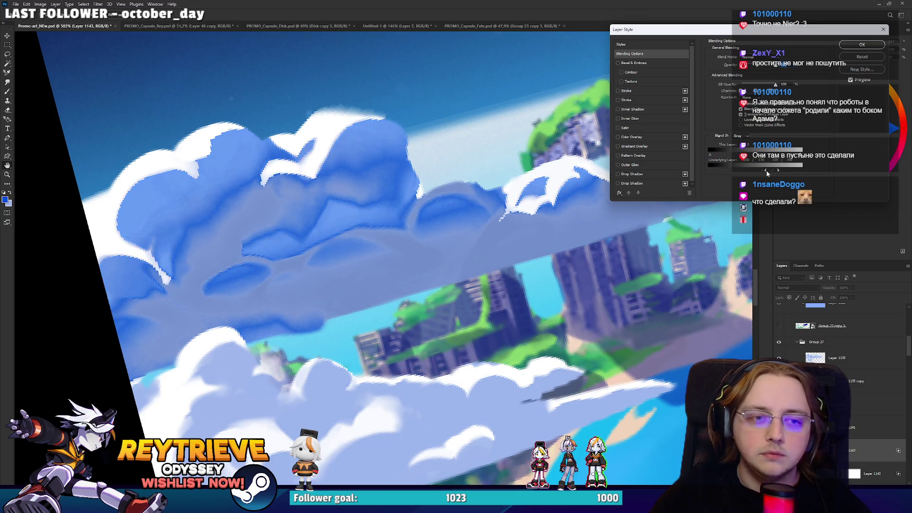
pyautogui.click(862, 45)
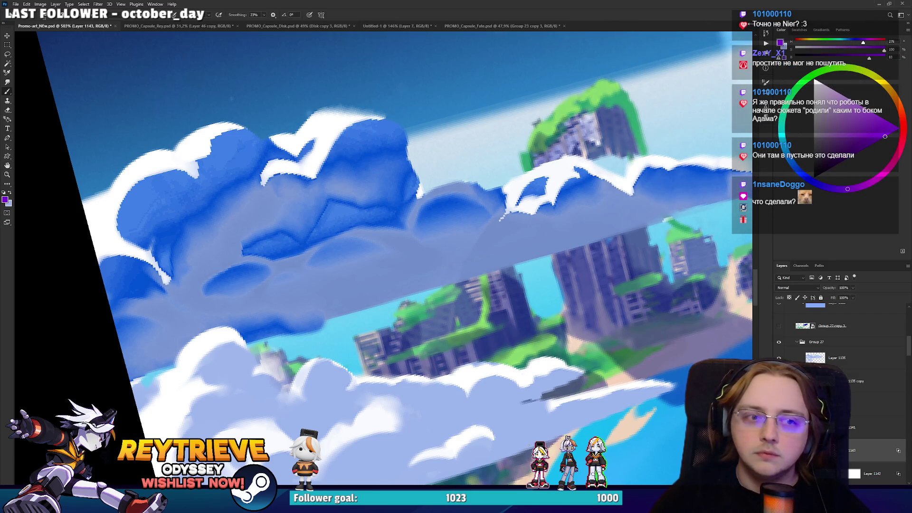
pyautogui.scroll(-5, 443, 173)
pyautogui.scroll(4, 442, 173)
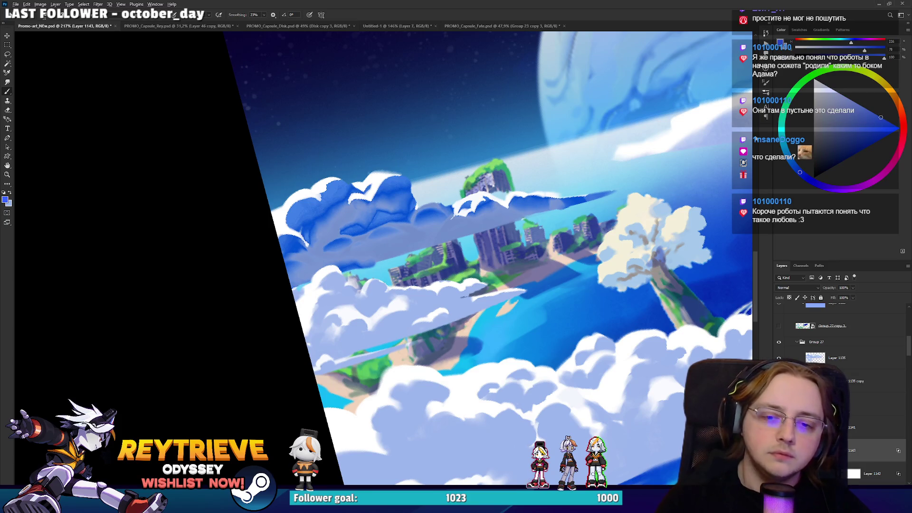
# Step: Level the view, drop the blue shading layer to 20% opacity and blend it in Overlay mode
pyautogui.press('r')
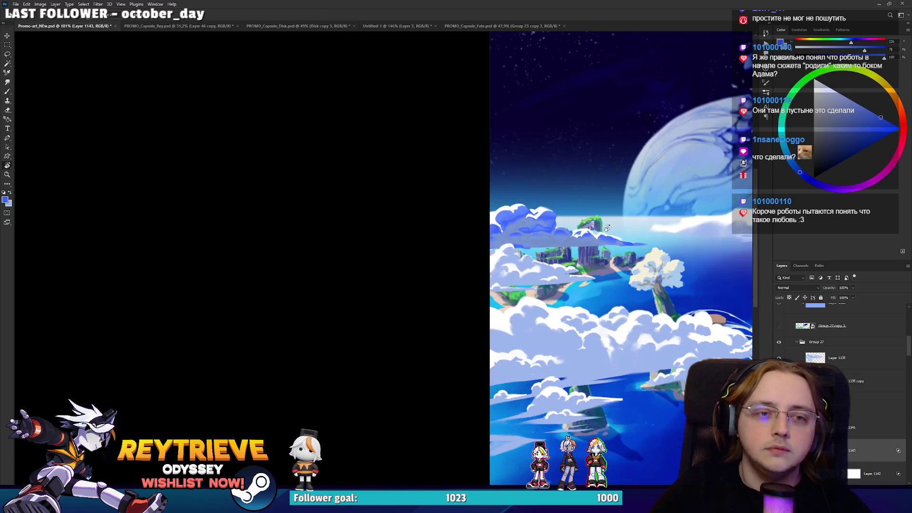
pyautogui.moveTo(500, 299); pyautogui.dragTo(624, 259)
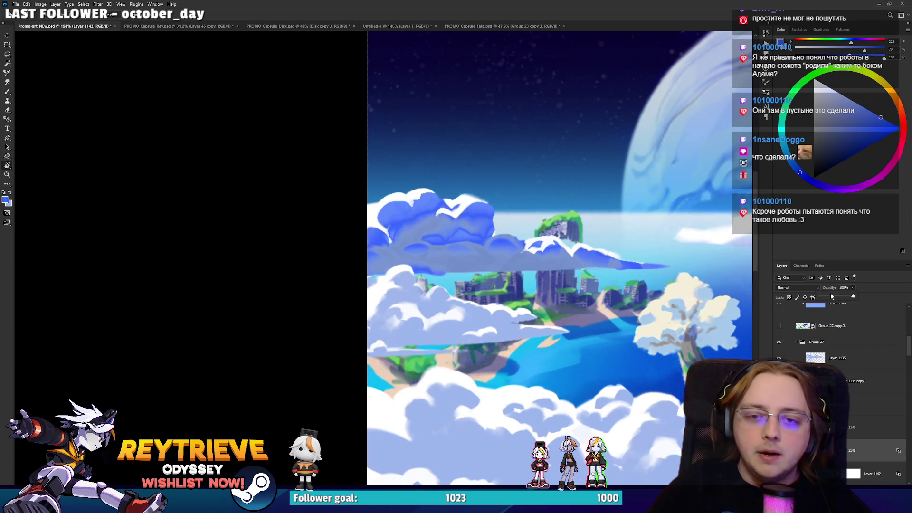
pyautogui.press('2')
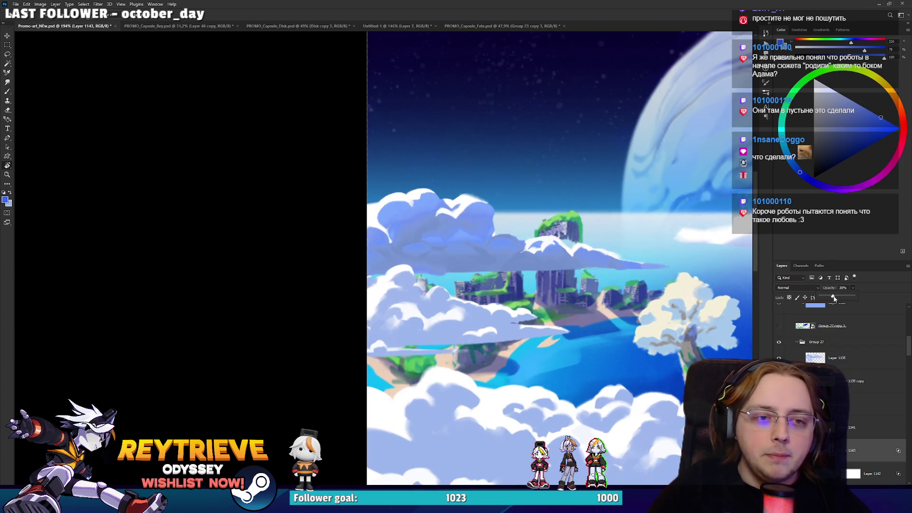
pyautogui.scroll(1, 571, 243)
pyautogui.scroll(1, 592, 250)
pyautogui.scroll(1, 610, 259)
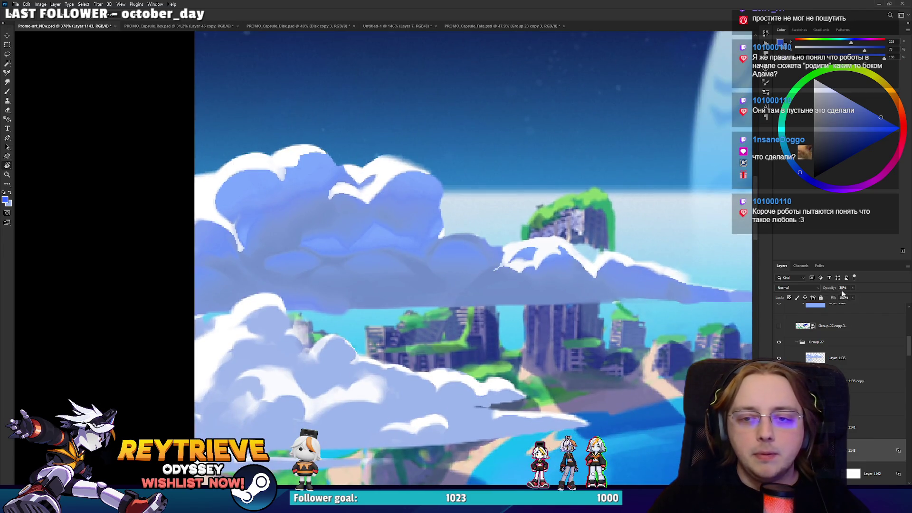
pyautogui.click(795, 288)
pyautogui.press('Escape')
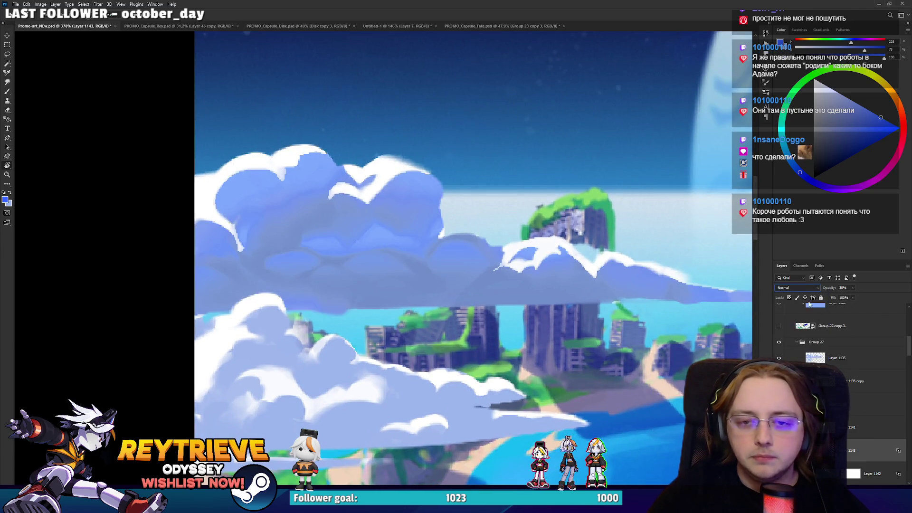
pyautogui.click(797, 288)
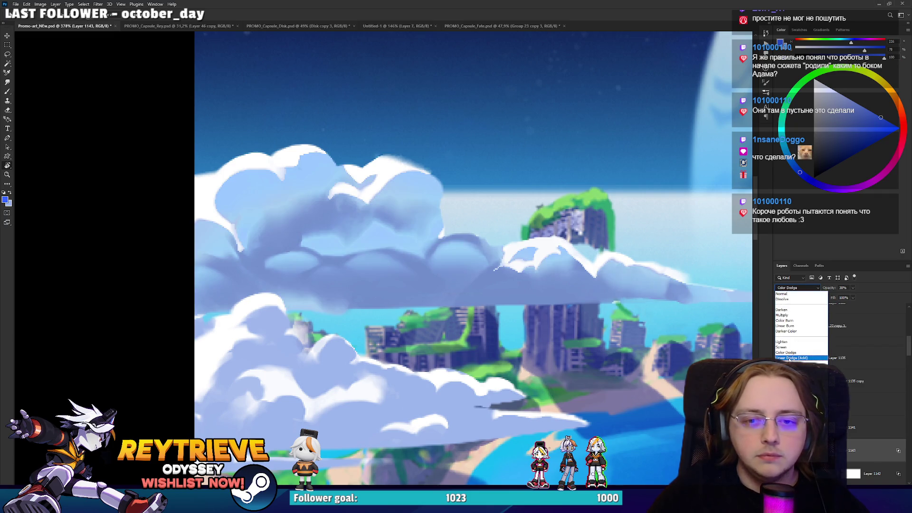
pyautogui.click(787, 374)
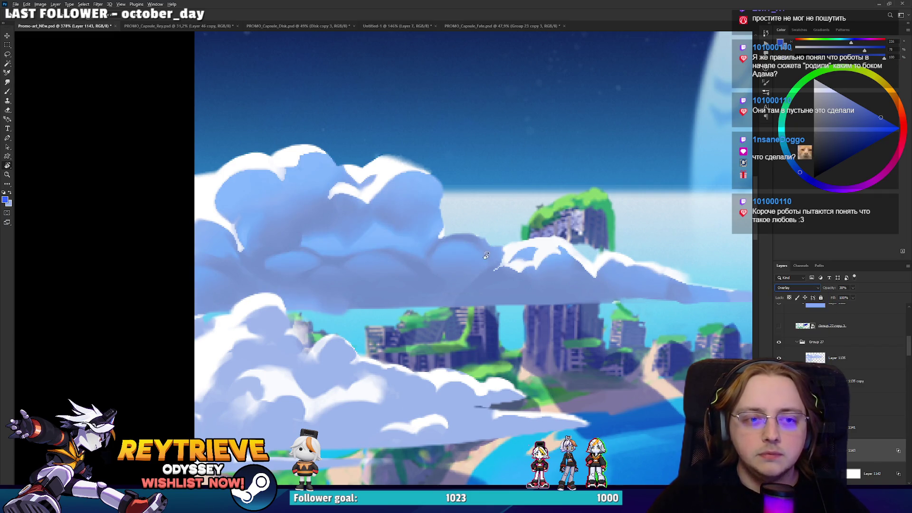
pyautogui.scroll(-5, 485, 249)
pyautogui.scroll(1, 412, 256)
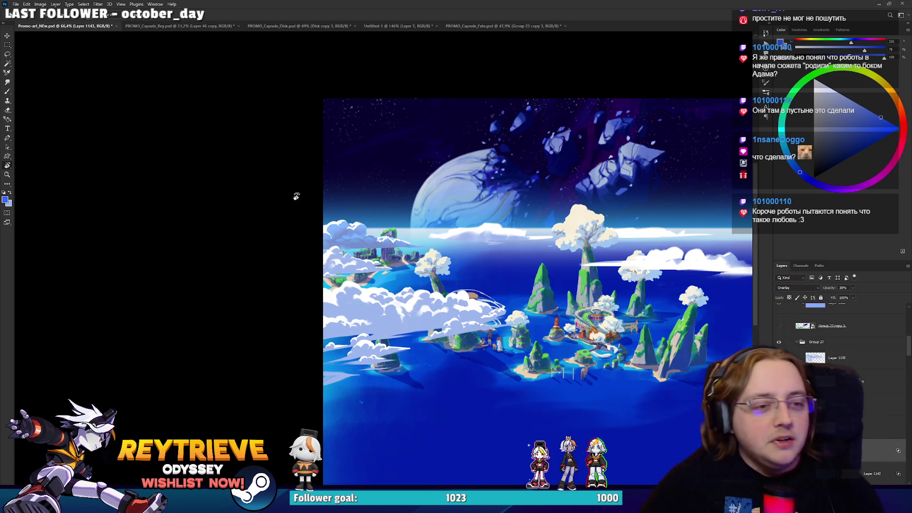
pyautogui.scroll(4, 320, 235)
pyautogui.scroll(-3, 320, 234)
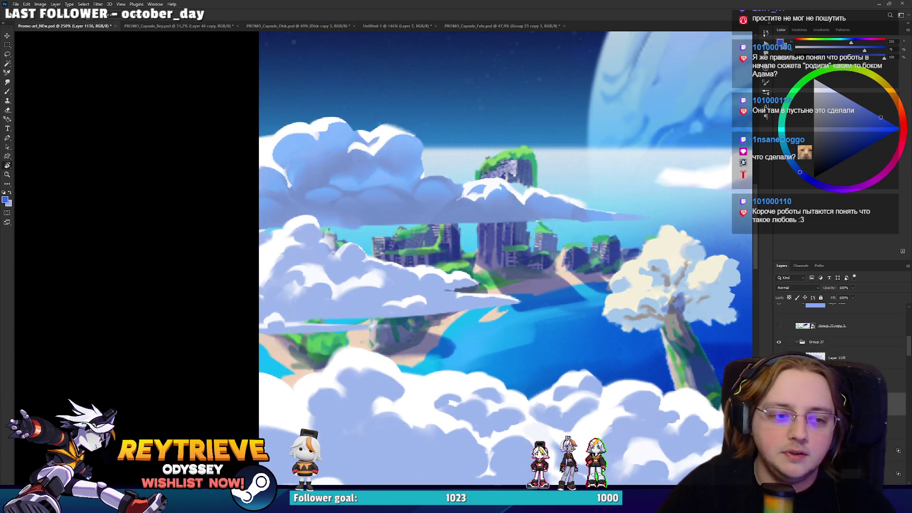
# Step: Move up to Layer 1135 copy, pick a lighter blue, and make hidden Layer 1135 visible again
pyautogui.doubleClick(834, 358)
pyautogui.press('Escape')
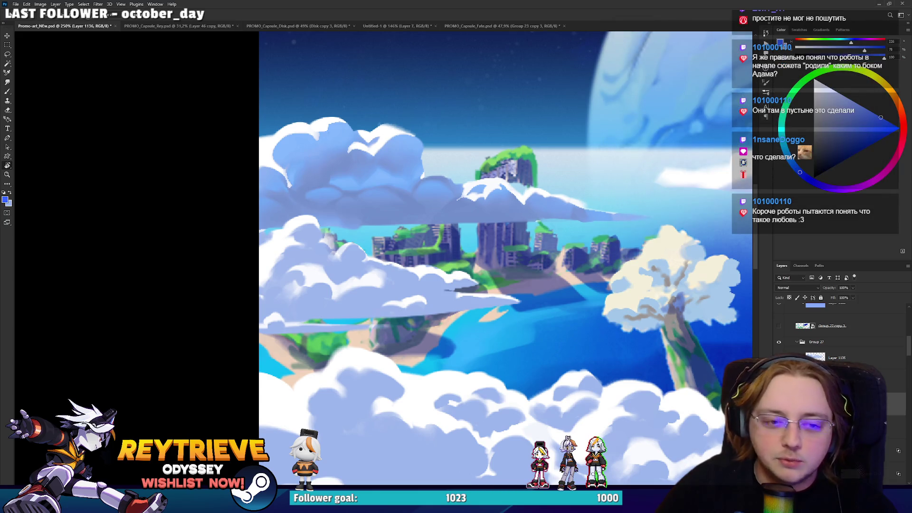
pyautogui.hotkey('alt', ']')
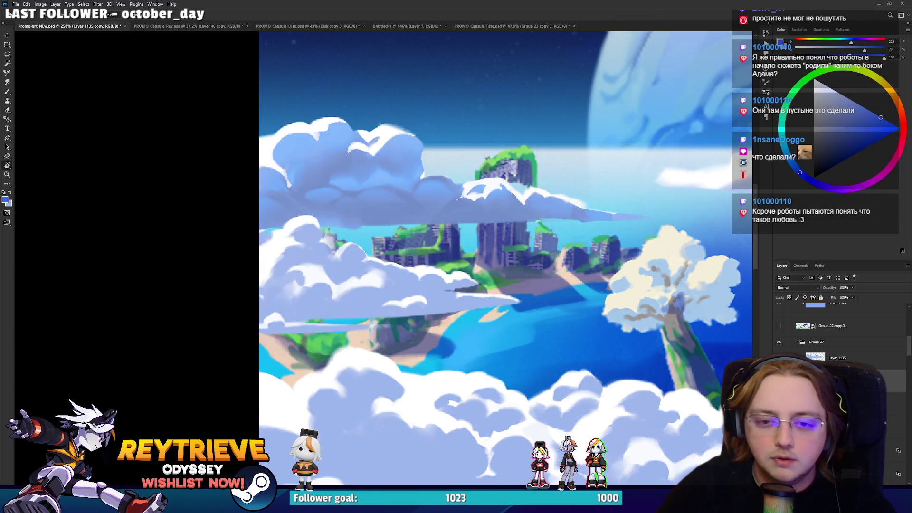
pyautogui.hotkey('alt', ']')
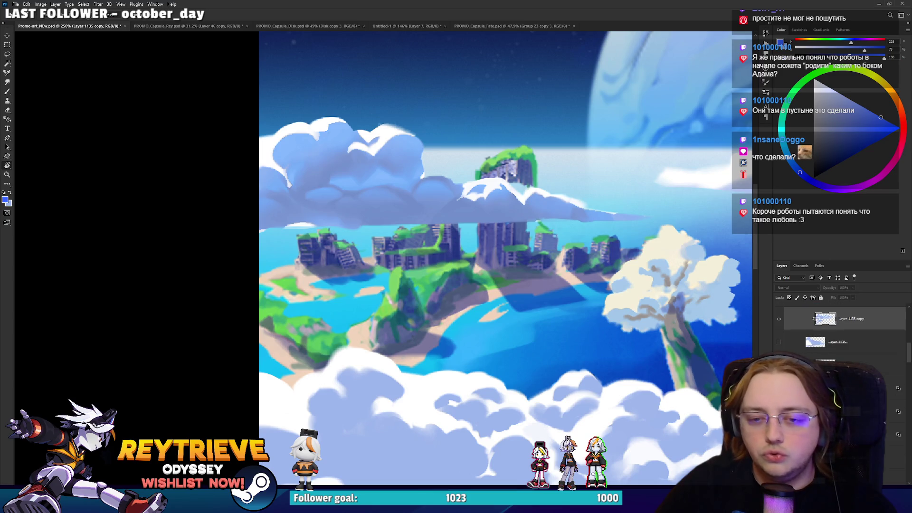
pyautogui.moveTo(499, 271); pyautogui.dragTo(311, 269)
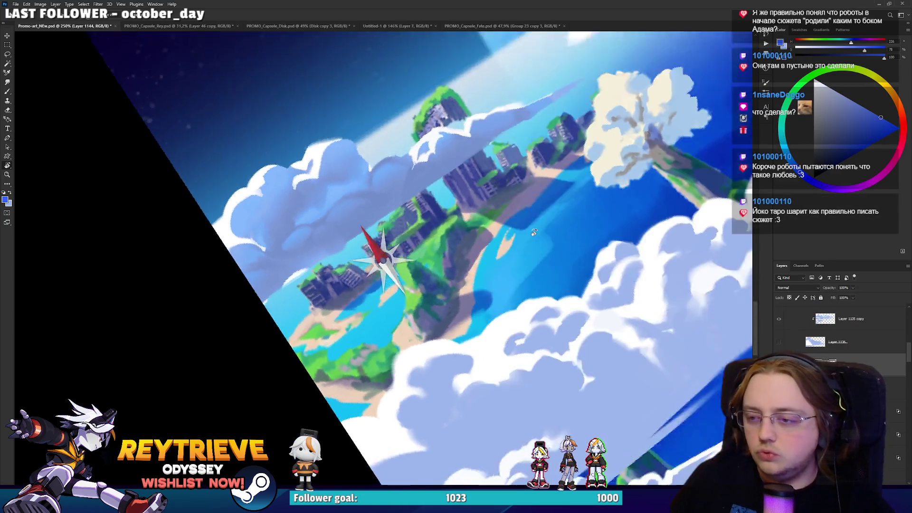
pyautogui.keyDown('alt'); pyautogui.click(312, 269); pyautogui.keyUp('alt')
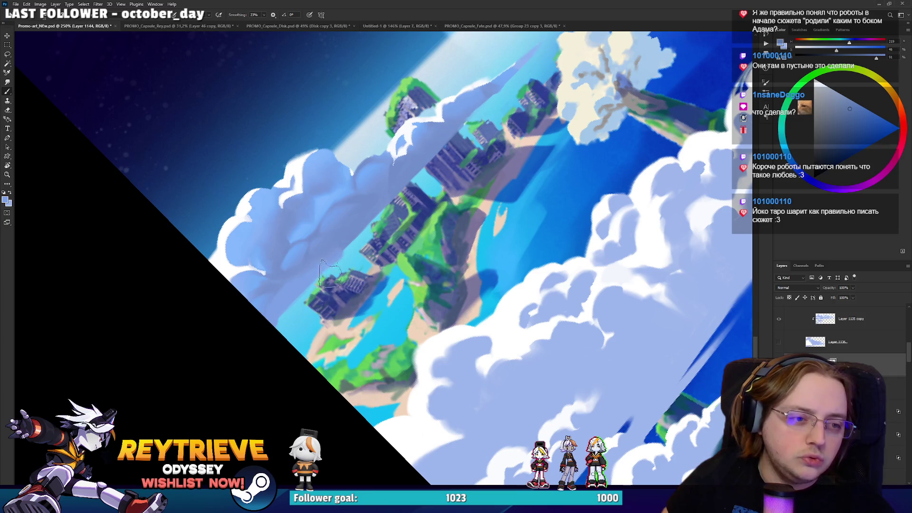
pyautogui.scroll(-3, 458, 158)
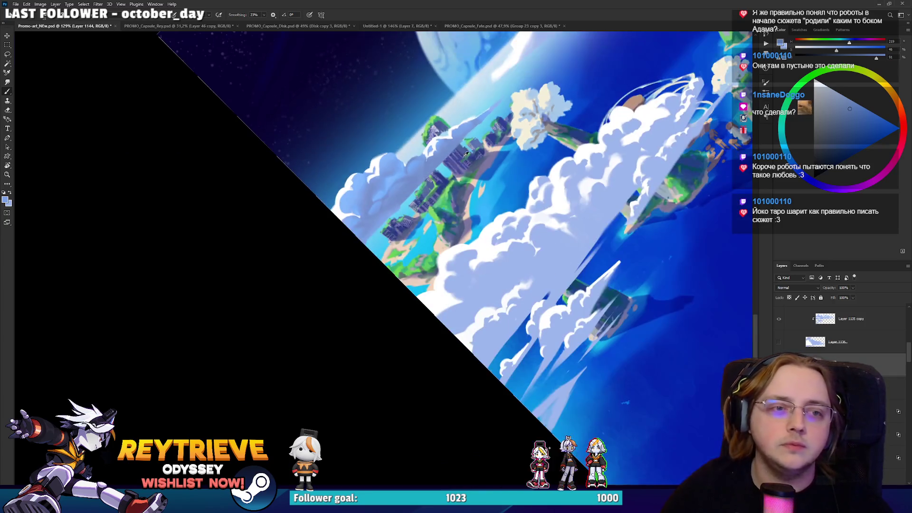
pyautogui.scroll(2, 739, 349)
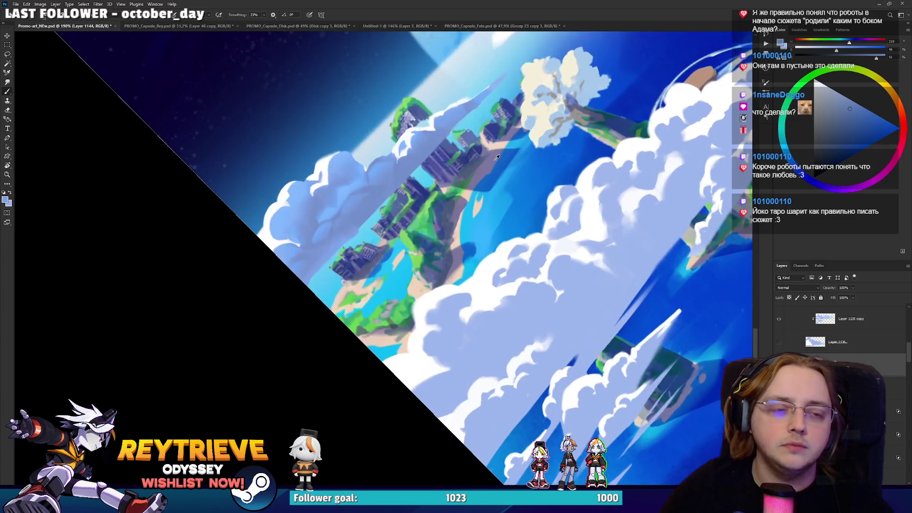
pyautogui.click(774, 341)
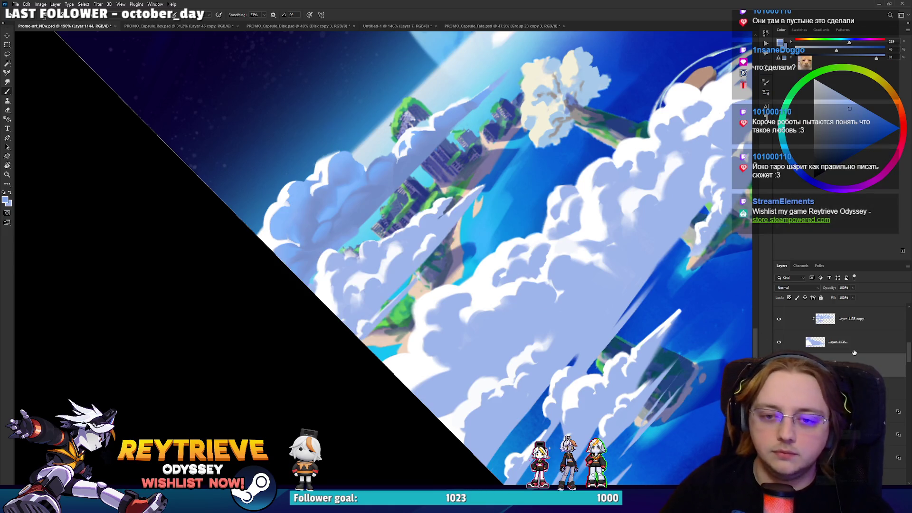
pyautogui.scroll(-2, 770, 342)
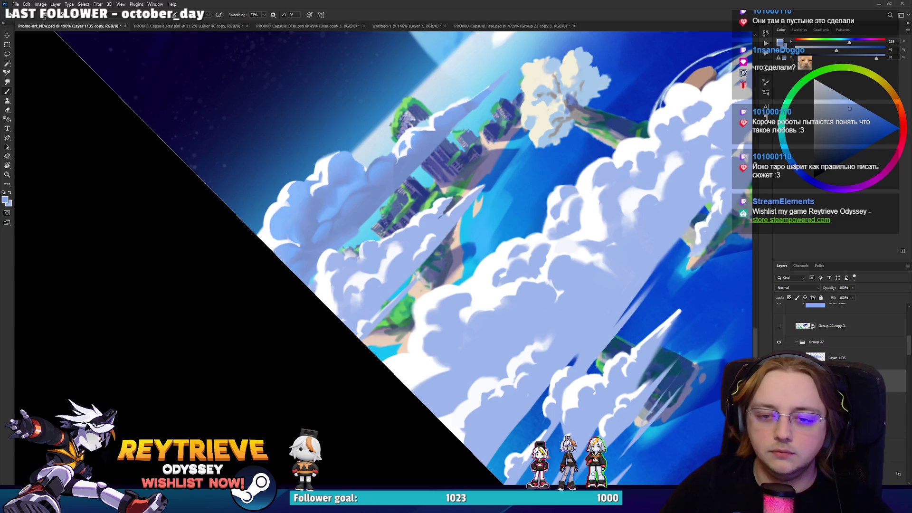
pyautogui.scroll(2, 330, 309)
pyautogui.scroll(1, 350, 316)
pyautogui.scroll(2, 442, 285)
# Step: Brush darker blue shading along the diagonal cloud's lower edge, then choose an eraser brush tip
pyautogui.keyDown('alt'); pyautogui.click(332, 157); pyautogui.keyUp('alt')
pyautogui.moveTo(460, 331); pyautogui.dragTo(511, 291)
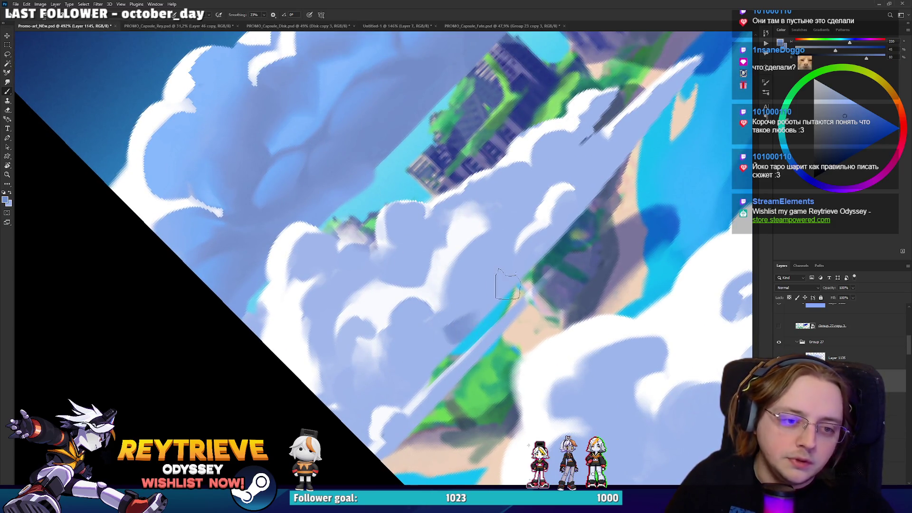
pyautogui.press('e')
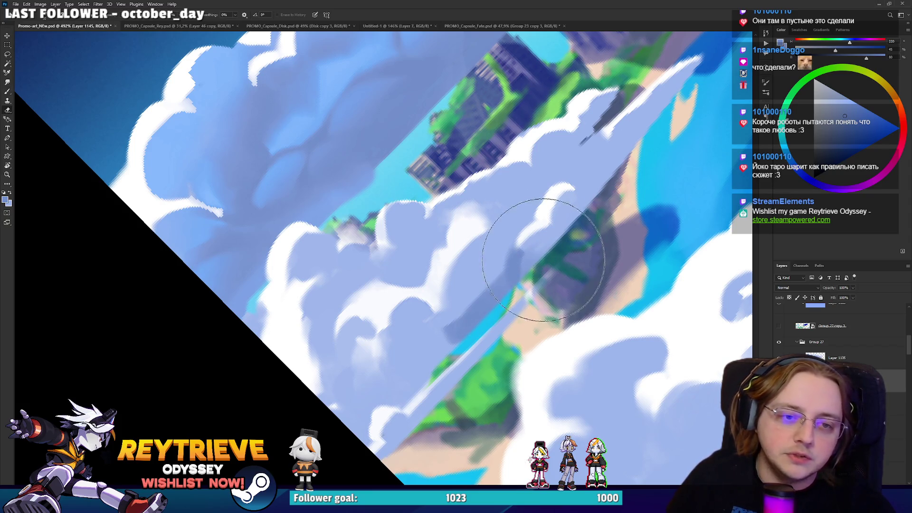
pyautogui.rightClick(548, 238)
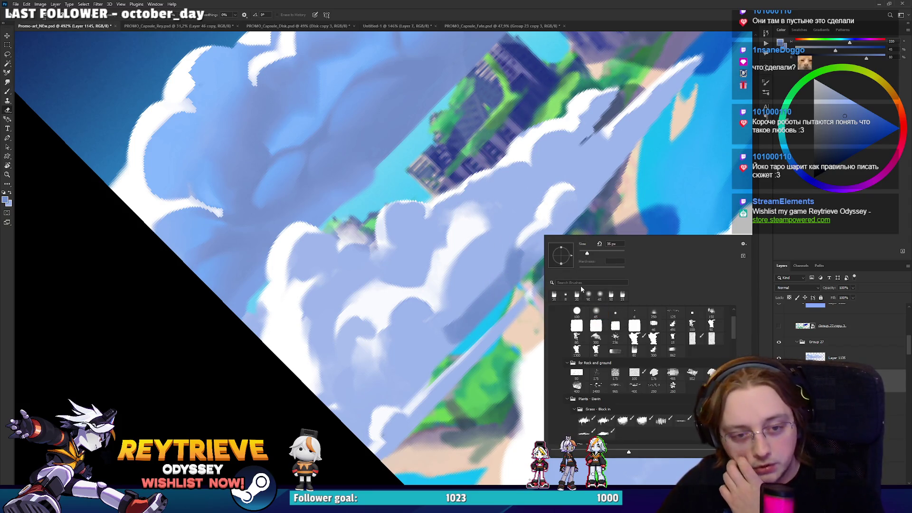
pyautogui.doubleClick(604, 310)
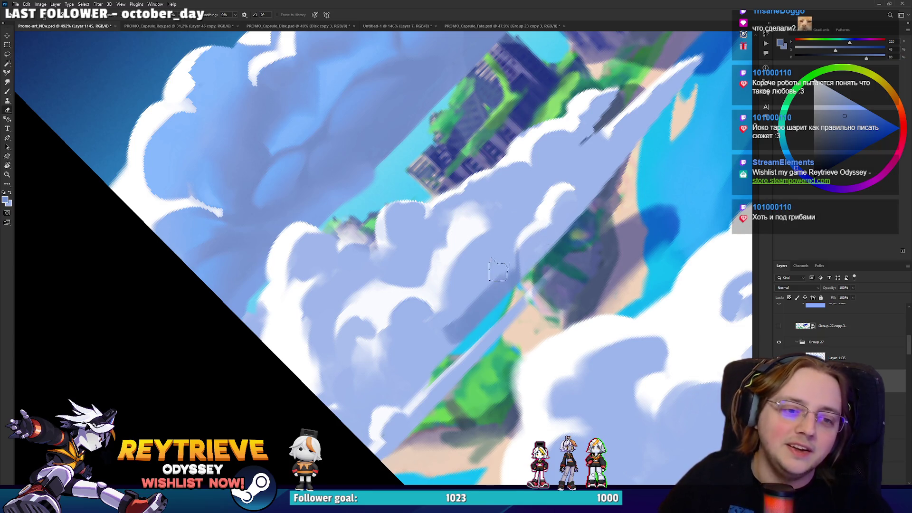
# Step: Paint darker blue shadow strokes into the cloud's lower folds, erasing stray strokes back to history
pyautogui.press('b')
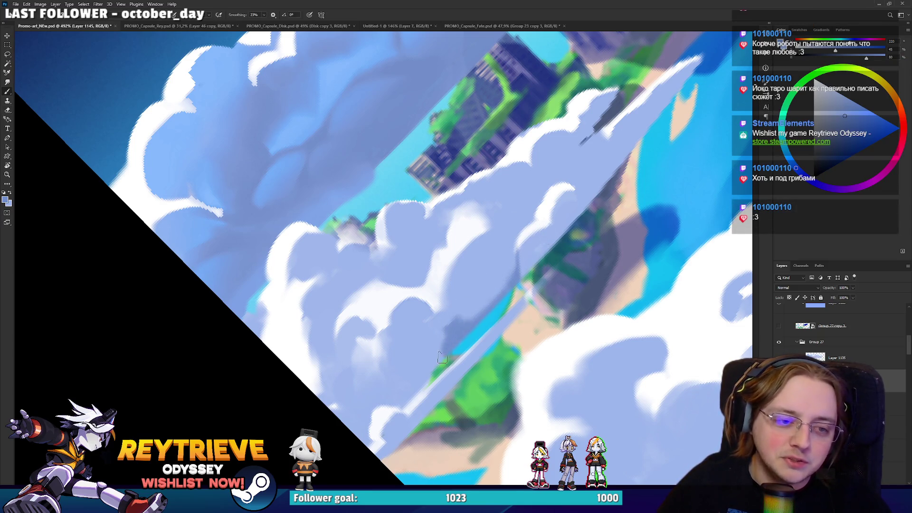
pyautogui.press('e')
pyautogui.moveTo(429, 319); pyautogui.dragTo(425, 307)
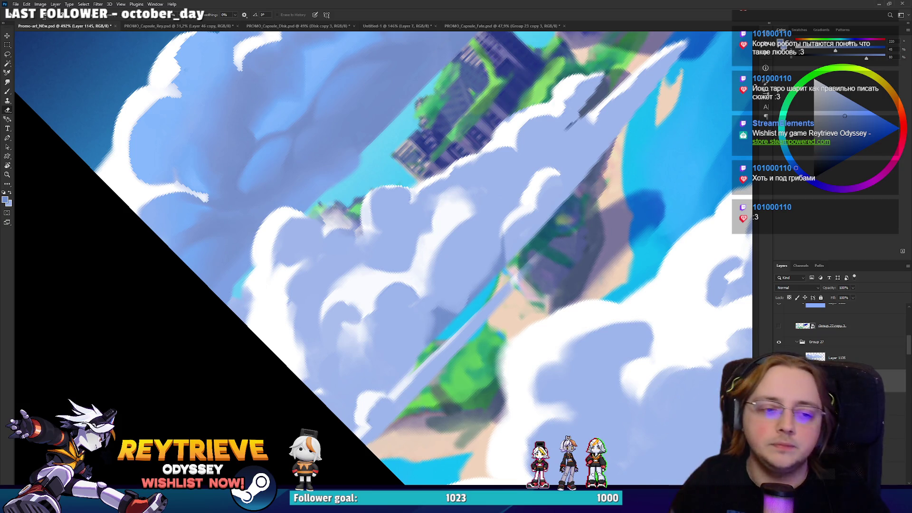
pyautogui.press('b')
pyautogui.moveTo(371, 350); pyautogui.dragTo(395, 382)
pyautogui.moveTo(410, 349); pyautogui.dragTo(394, 377)
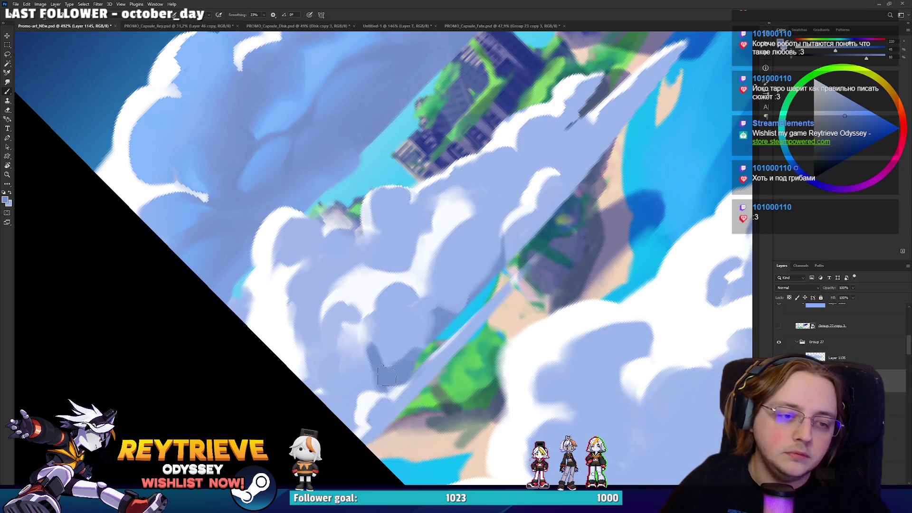
pyautogui.press('e')
pyautogui.moveTo(388, 326)
pyautogui.mouseDown()
pyautogui.moveTo(388, 353)
pyautogui.moveTo(403, 332)
pyautogui.mouseUp()
pyautogui.press('b')
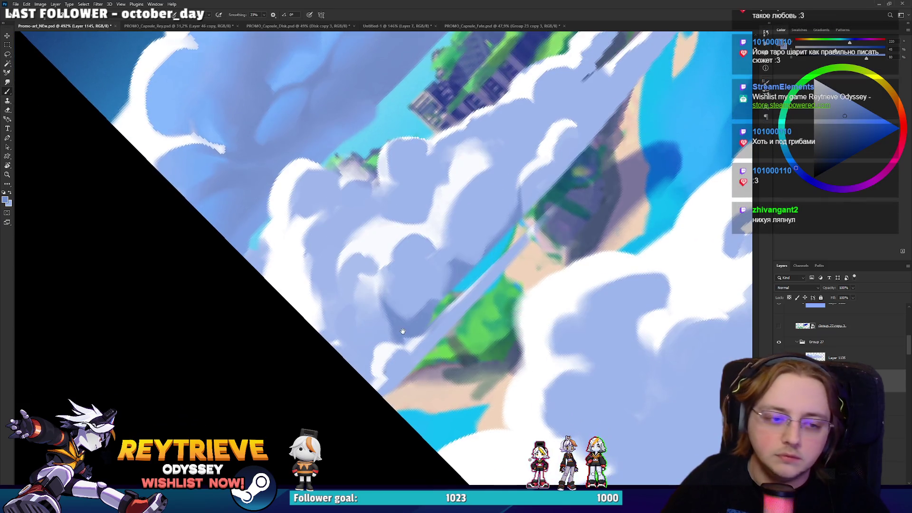
pyautogui.moveTo(346, 294); pyautogui.dragTo(355, 352)
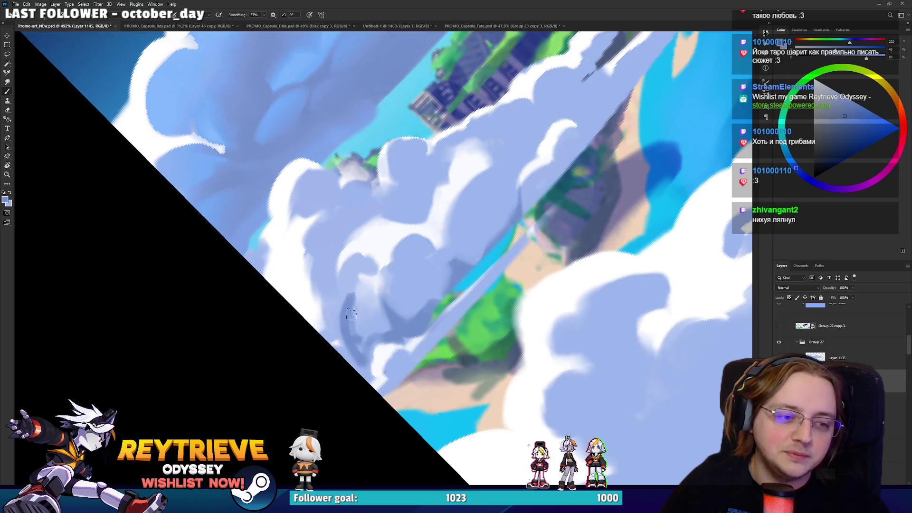
# Step: Deepen the dark blue shadow along the cloud's diagonal edge after bringing it into view
pyautogui.press('e')
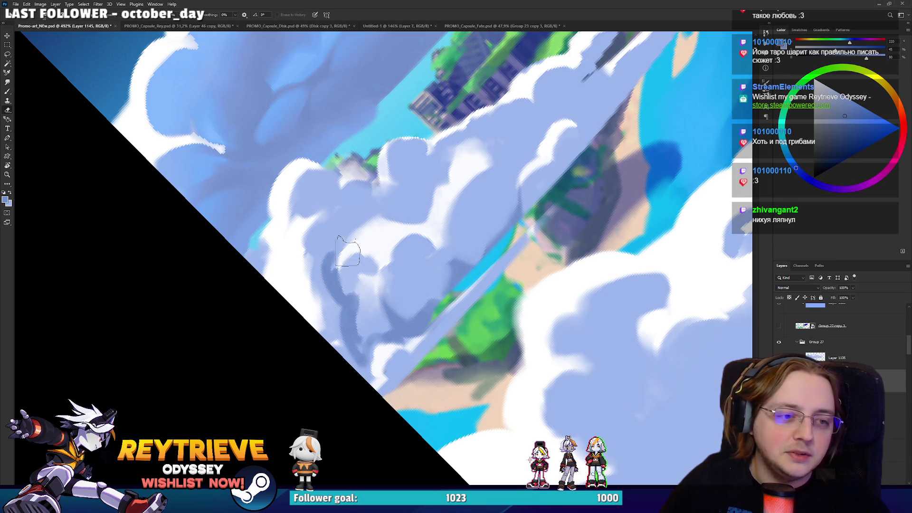
pyautogui.press('b')
pyautogui.press('e')
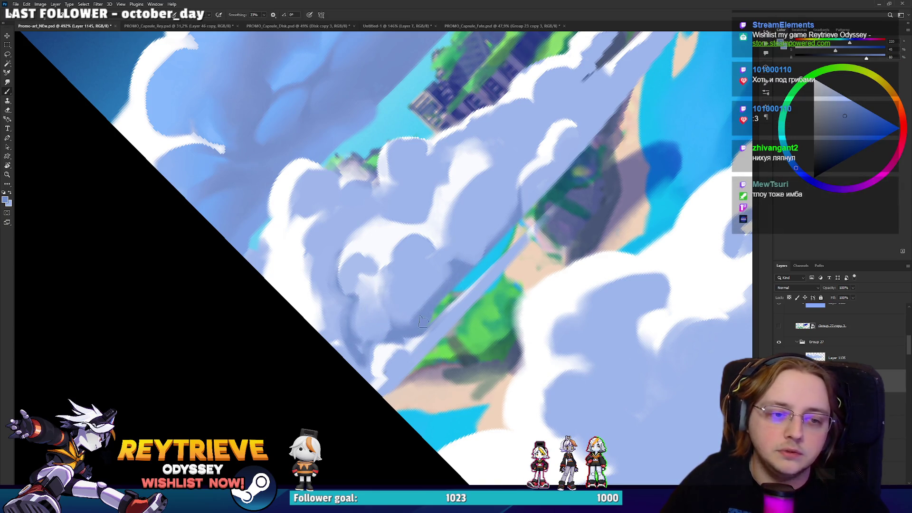
pyautogui.press('b')
pyautogui.moveTo(492, 246); pyautogui.dragTo(460, 303)
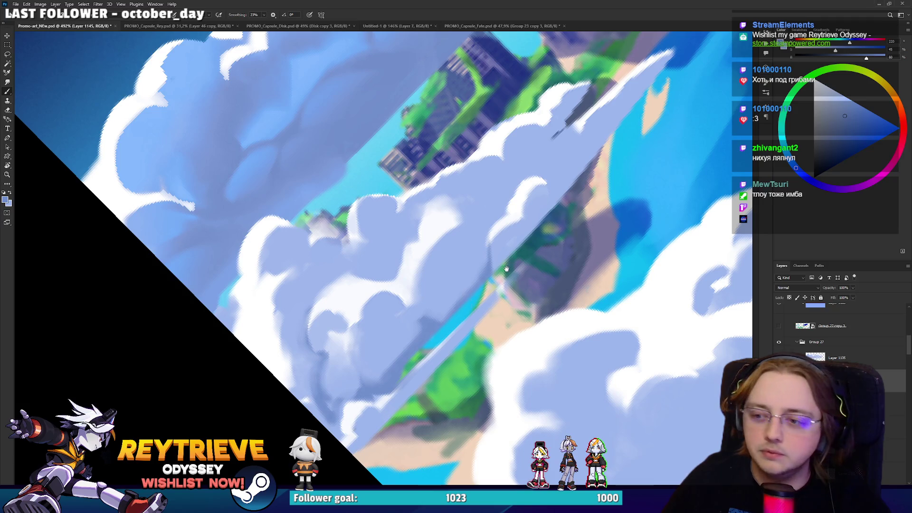
pyautogui.moveTo(508, 269); pyautogui.dragTo(455, 304)
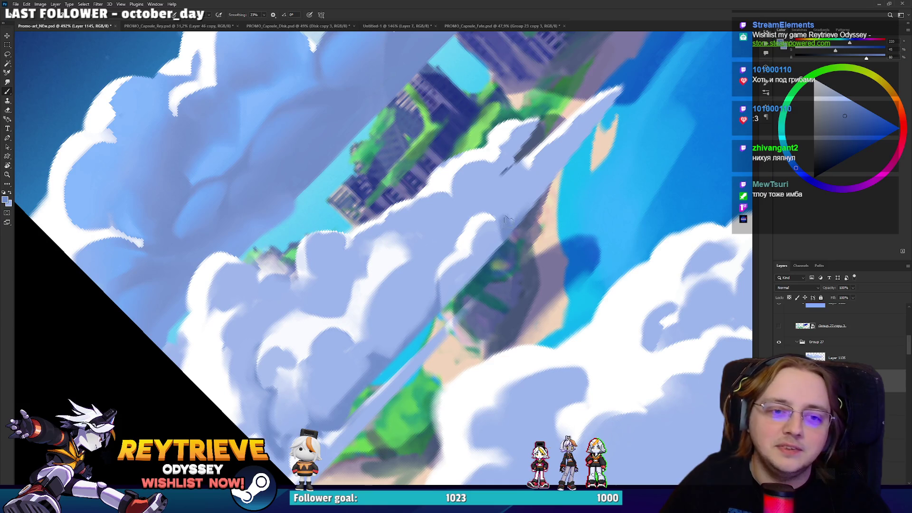
pyautogui.moveTo(506, 222); pyautogui.dragTo(597, 123)
pyautogui.moveTo(512, 211)
pyautogui.mouseDown()
pyautogui.moveTo(516, 205)
pyautogui.moveTo(441, 400)
pyautogui.moveTo(492, 464)
pyautogui.moveTo(415, 314)
pyautogui.mouseUp()
pyautogui.press('r')
pyautogui.press('e')
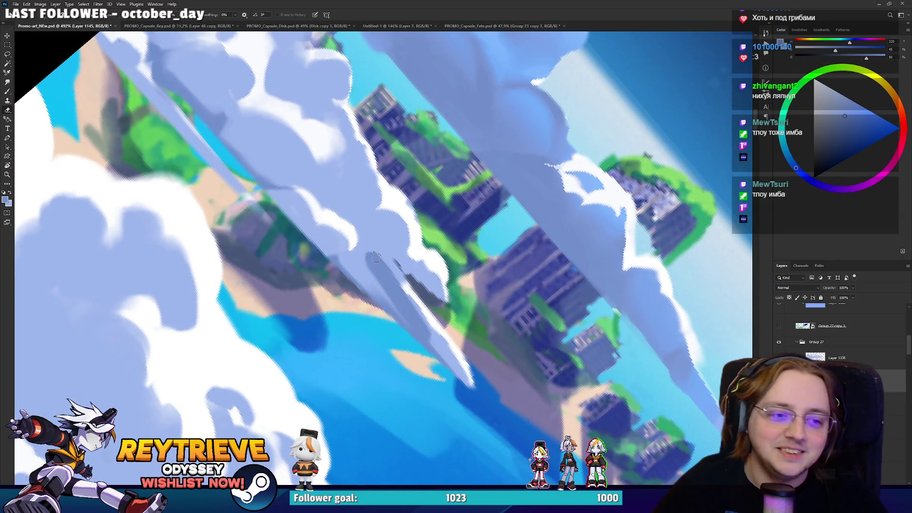
pyautogui.press('b')
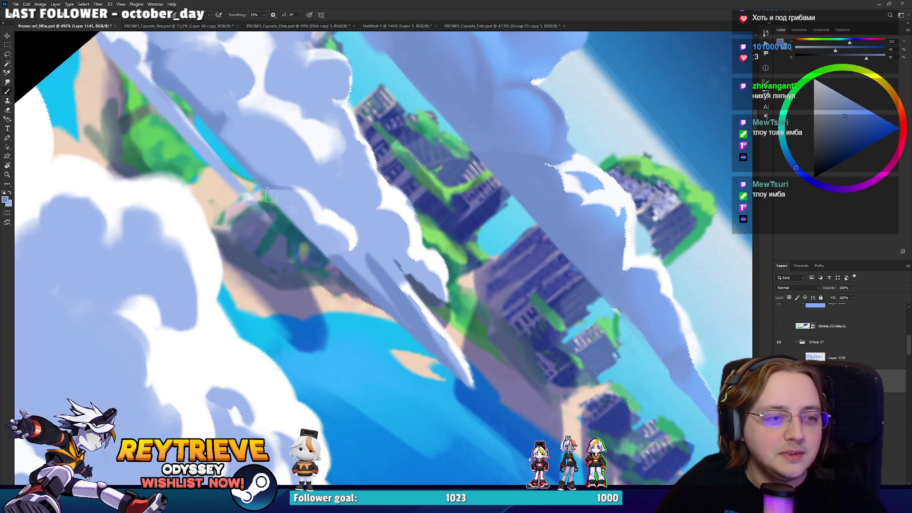
pyautogui.moveTo(321, 242)
pyautogui.mouseDown()
pyautogui.moveTo(385, 337)
pyautogui.moveTo(450, 295)
pyautogui.mouseUp()
pyautogui.press('e')
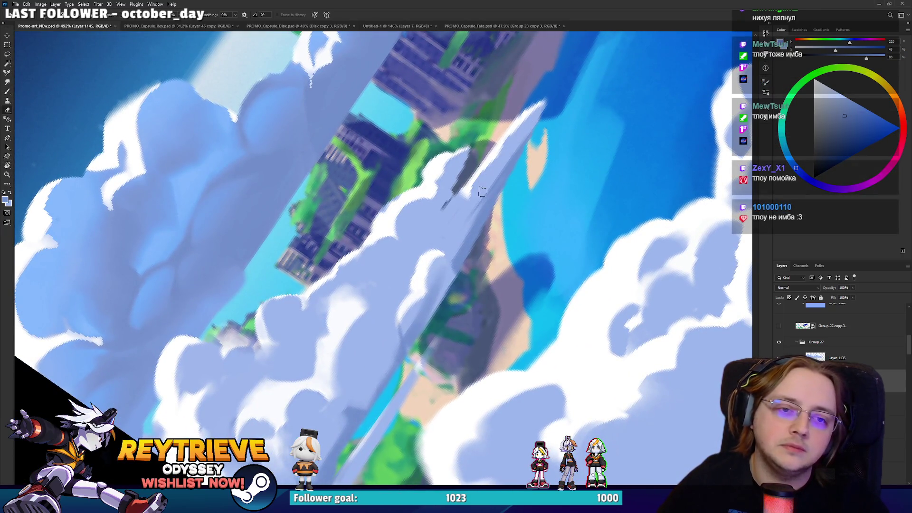
pyautogui.moveTo(520, 149); pyautogui.dragTo(515, 196)
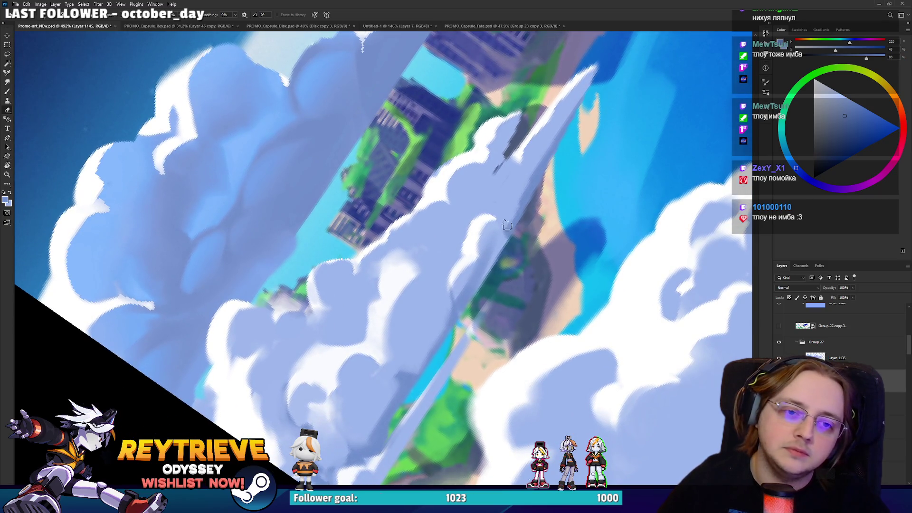
pyautogui.moveTo(535, 146)
pyautogui.mouseDown()
pyautogui.moveTo(499, 185)
pyautogui.moveTo(584, 170)
pyautogui.mouseUp()
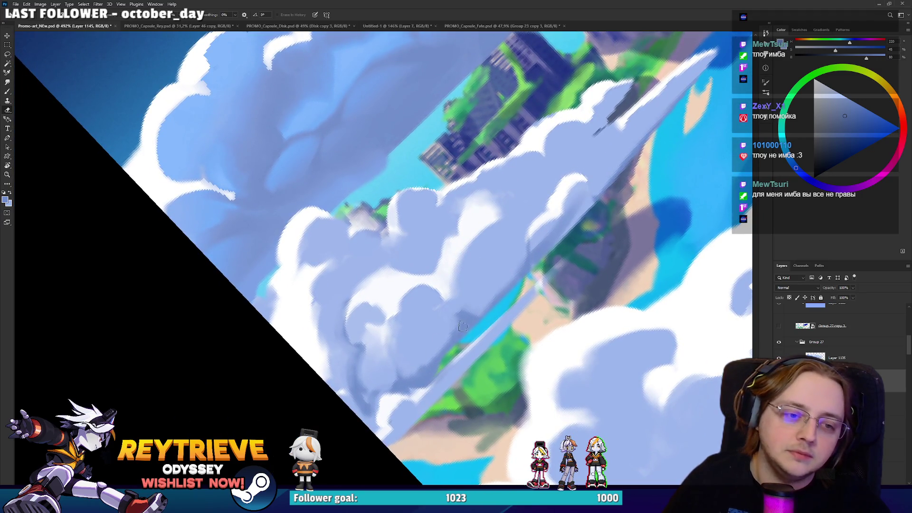
# Step: Lay a darker blue stroke along the cloud edge beneath the ruins, adjusting the brush size
pyautogui.press('b')
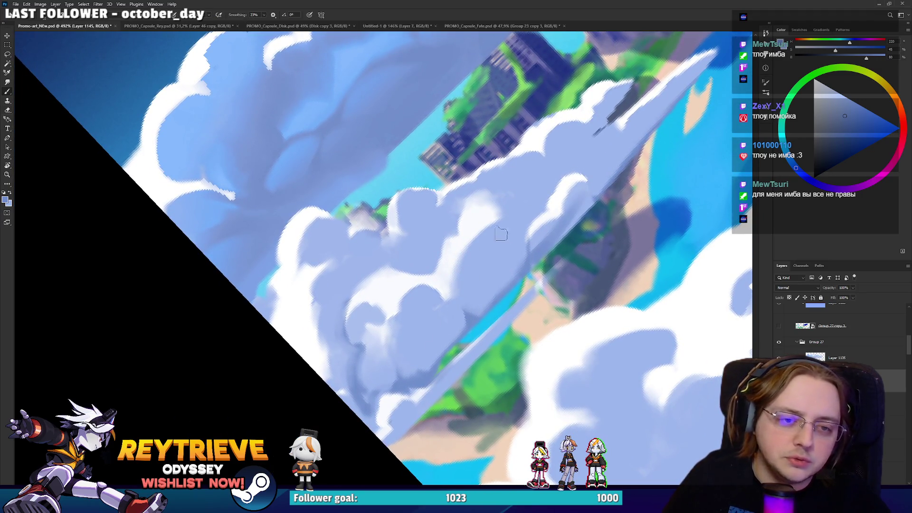
pyautogui.moveTo(521, 252); pyautogui.dragTo(538, 208)
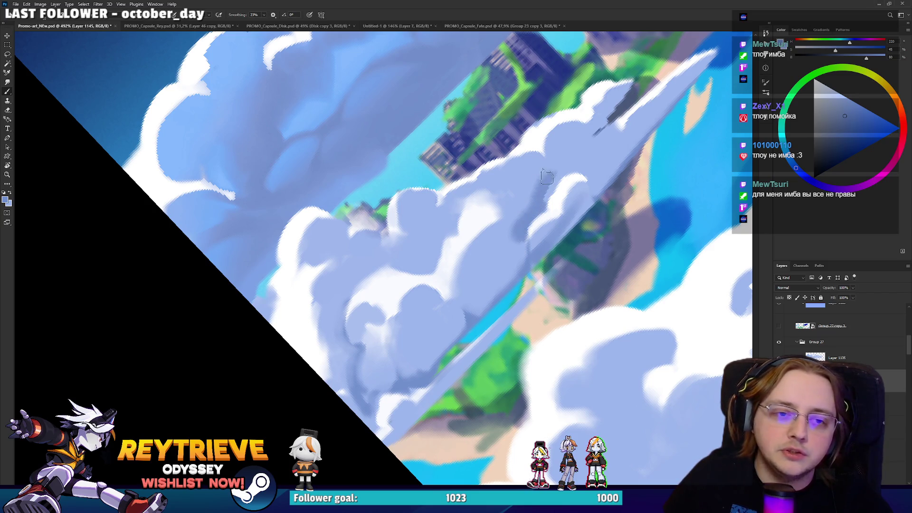
pyautogui.press('e')
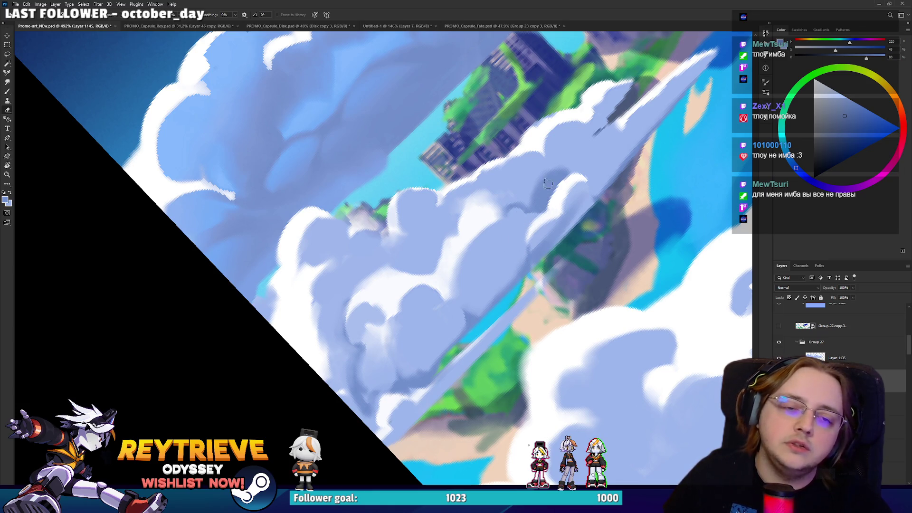
pyautogui.press('b')
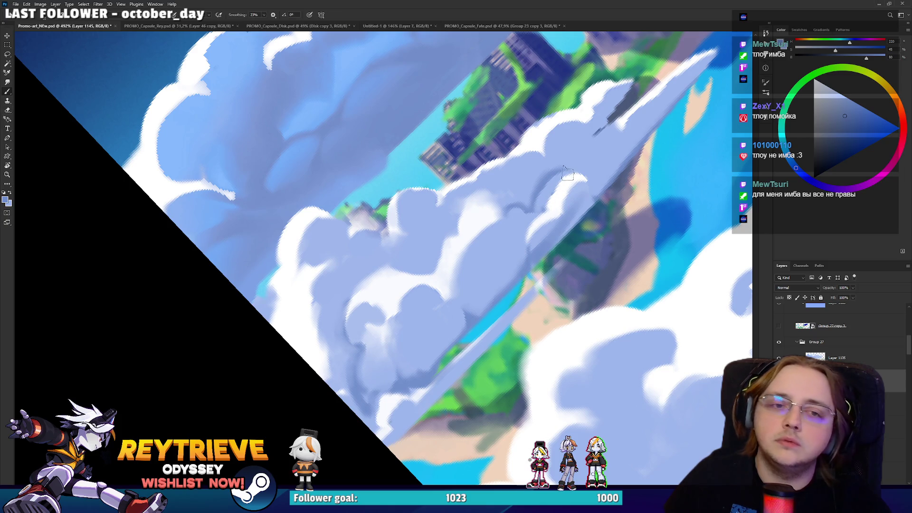
pyautogui.press(']')
pyautogui.press(']')
pyautogui.press(']')
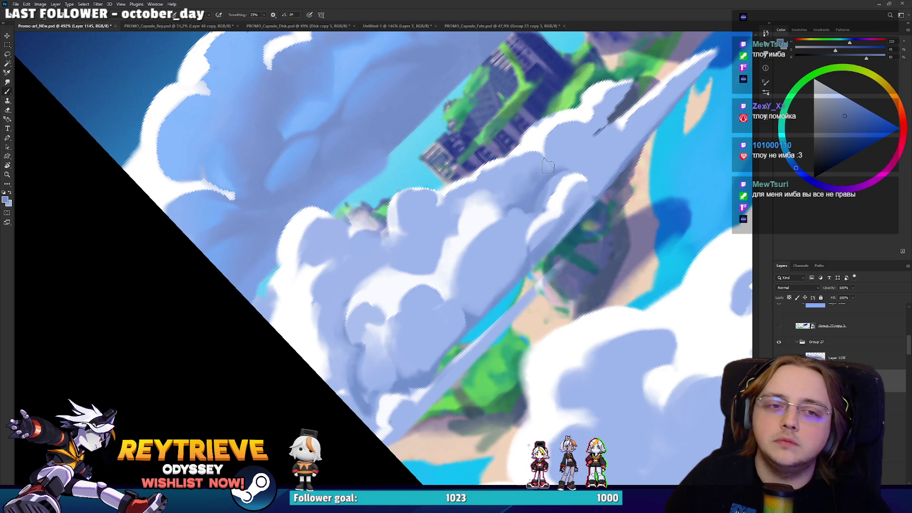
pyautogui.press('[')
pyautogui.press('[')
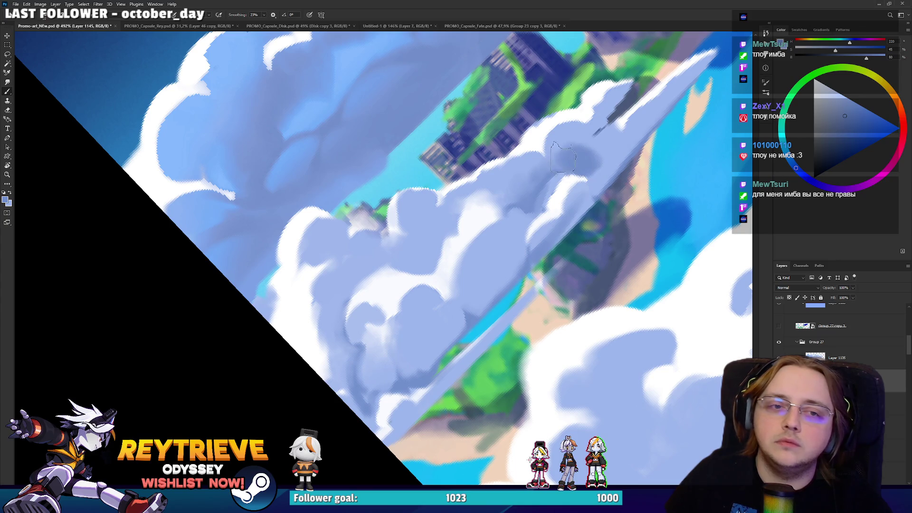
# Step: Soften the stroke with the history eraser, add faint shading to the upper cloud, and tilt the view
pyautogui.press('e')
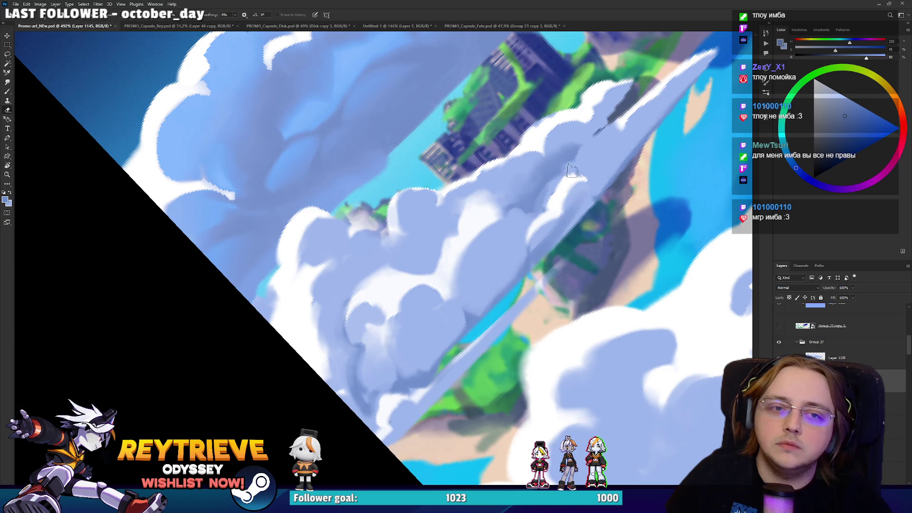
pyautogui.press('b')
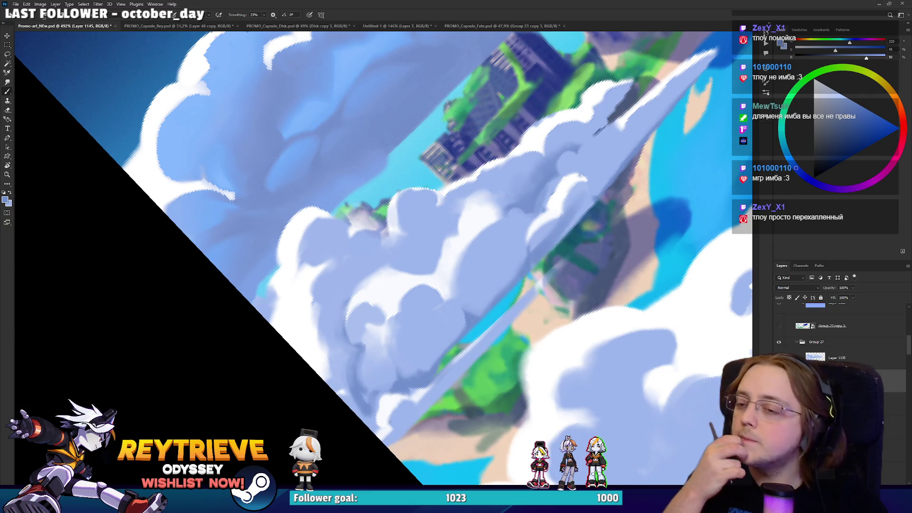
pyautogui.press('e')
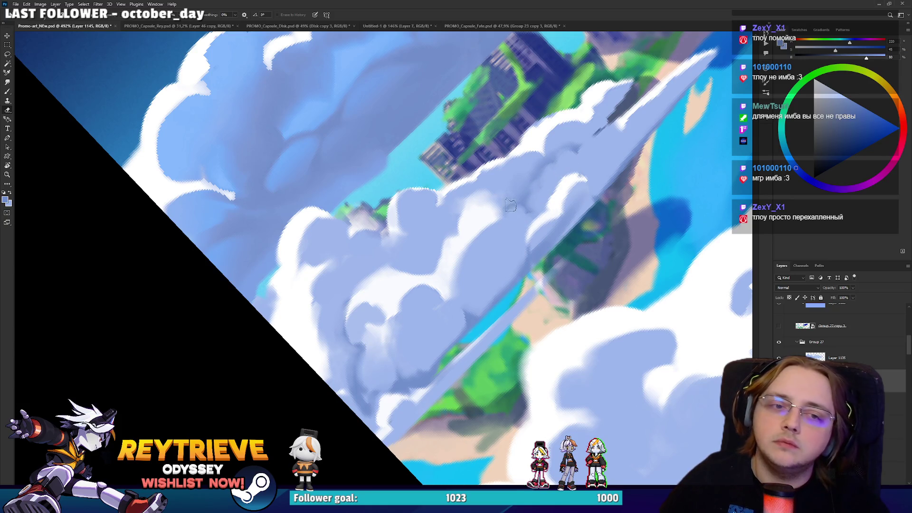
pyautogui.moveTo(511, 203); pyautogui.dragTo(492, 192)
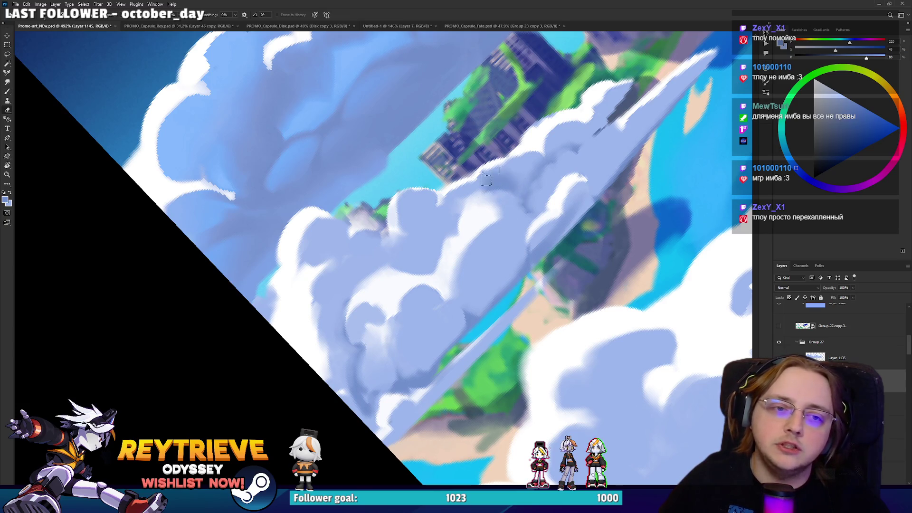
pyautogui.press('r')
pyautogui.moveTo(539, 178); pyautogui.dragTo(510, 342)
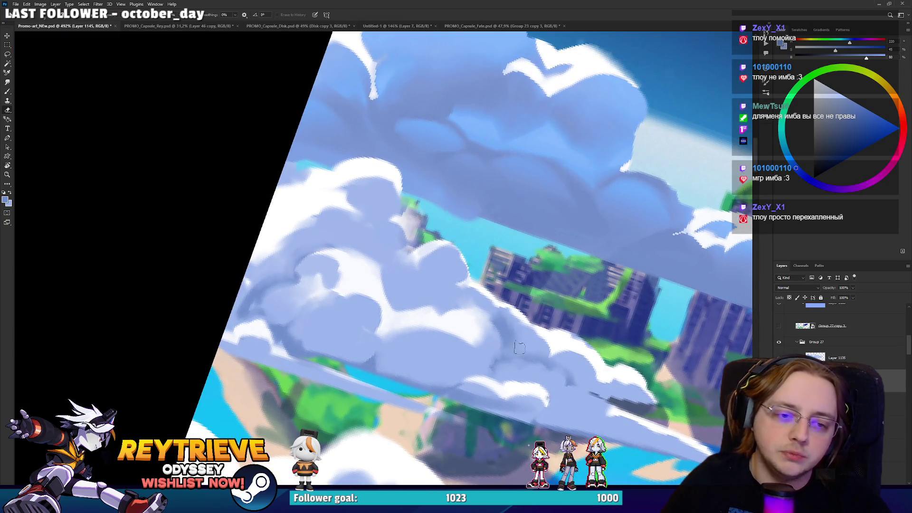
# Step: Lighten two overly dark shadow patches in the cloud with Erase to History, then shrink the eraser
pyautogui.press('r')
pyautogui.moveTo(520, 333)
pyautogui.mouseDown()
pyautogui.moveTo(399, 257)
pyautogui.moveTo(431, 253)
pyautogui.moveTo(387, 254)
pyautogui.moveTo(428, 264)
pyautogui.moveTo(407, 267)
pyautogui.mouseUp()
pyautogui.press('e')
pyautogui.moveTo(388, 236)
pyautogui.mouseDown()
pyautogui.moveTo(400, 228)
pyautogui.moveTo(398, 237)
pyautogui.mouseUp()
pyautogui.press('b')
pyautogui.press('e')
pyautogui.moveTo(431, 256); pyautogui.dragTo(397, 264)
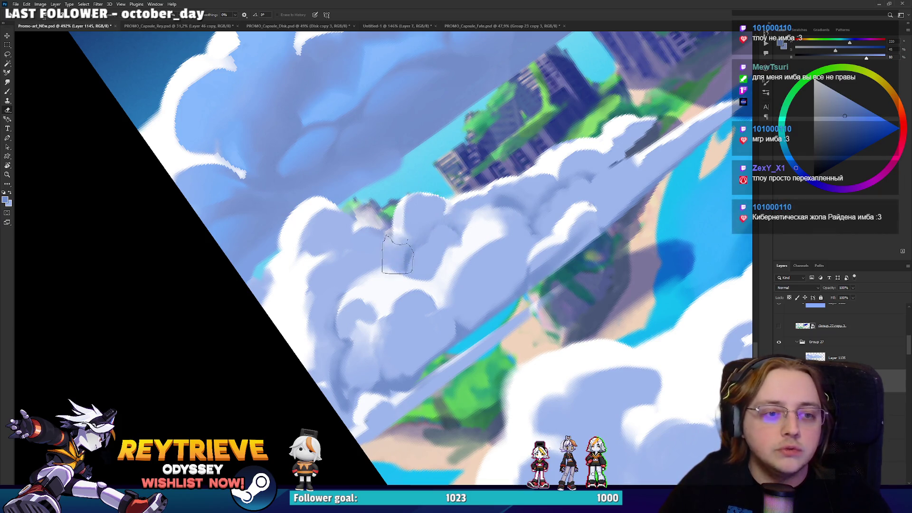
pyautogui.press('b')
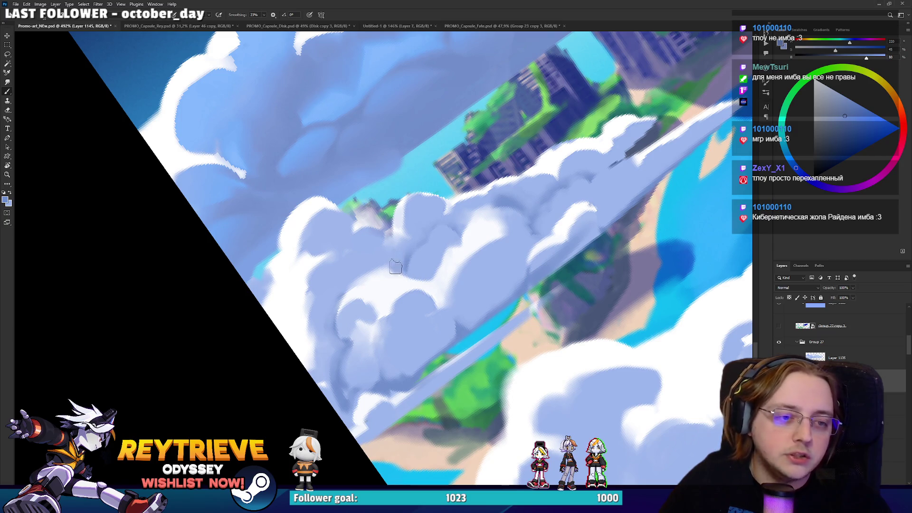
pyautogui.press('e')
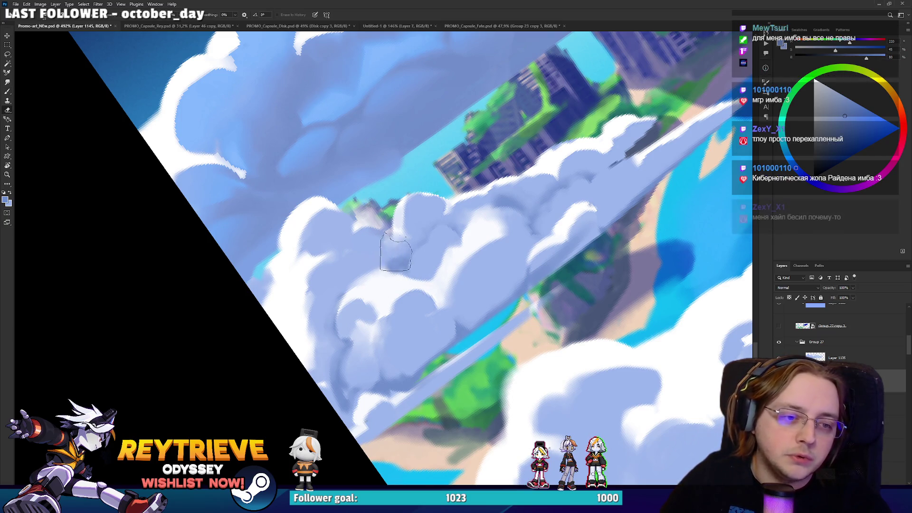
pyautogui.press('[')
pyautogui.press('[')
pyautogui.press('[')
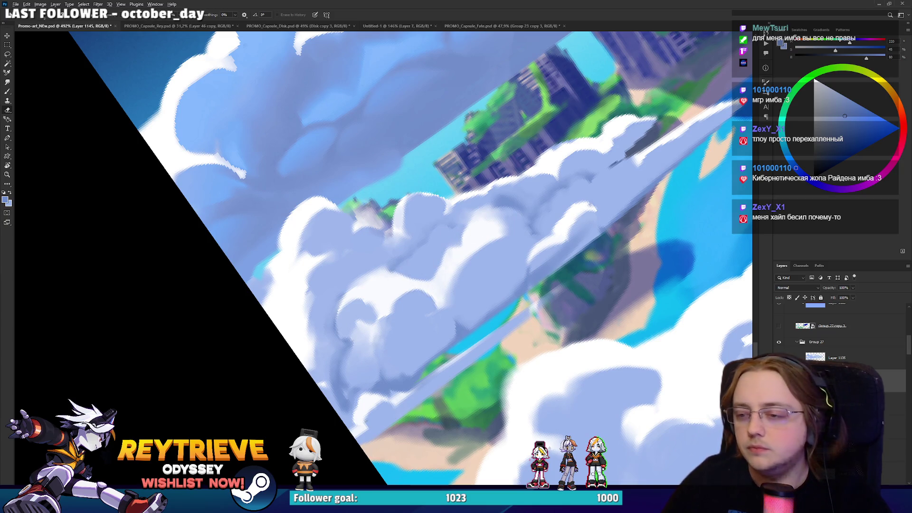
pyautogui.scroll(-5, 457, 218)
# Step: Level the view over the illustration, then tilt it steeply to follow the cloud edge
pyautogui.moveTo(377, 254); pyautogui.dragTo(522, 284)
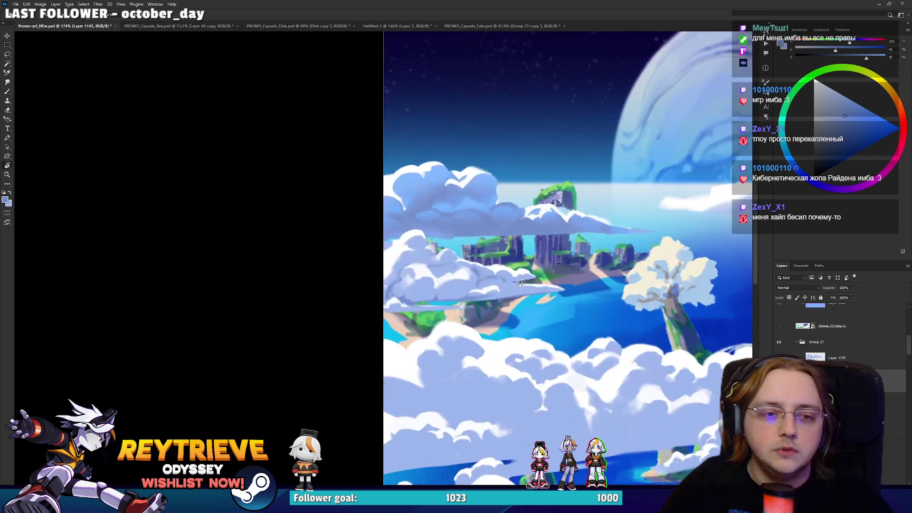
pyautogui.scroll(3, 521, 284)
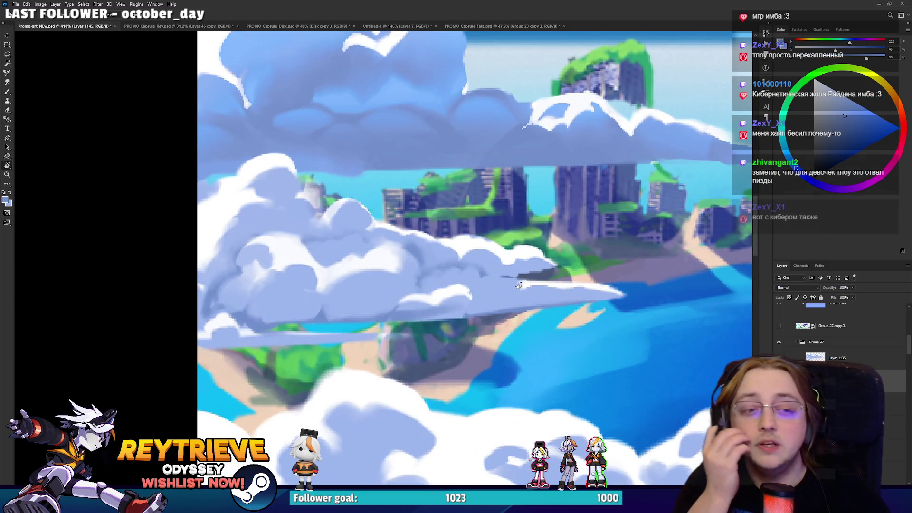
pyautogui.press('b')
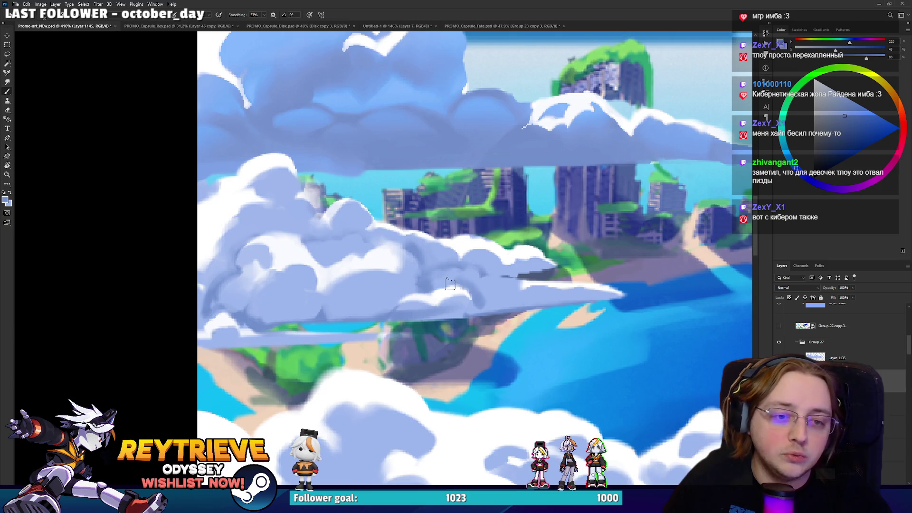
pyautogui.press('e')
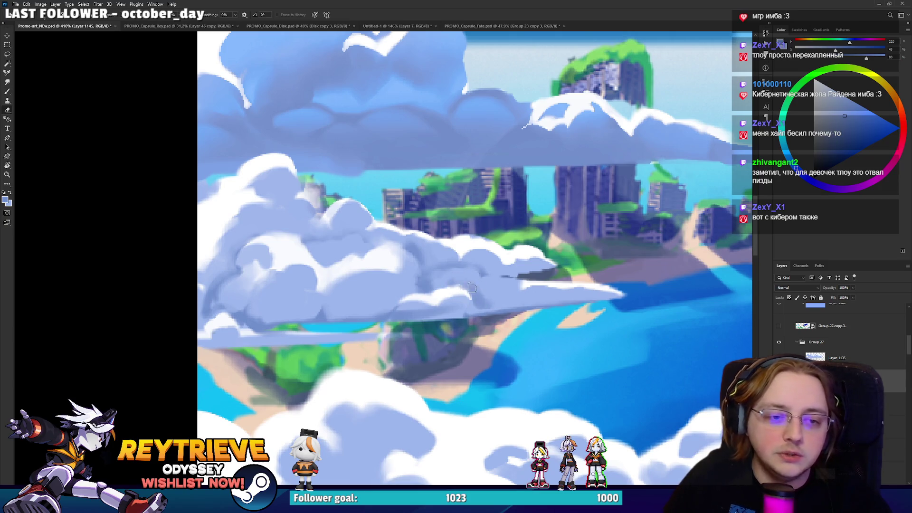
pyautogui.press('r')
pyautogui.moveTo(441, 283); pyautogui.dragTo(501, 187)
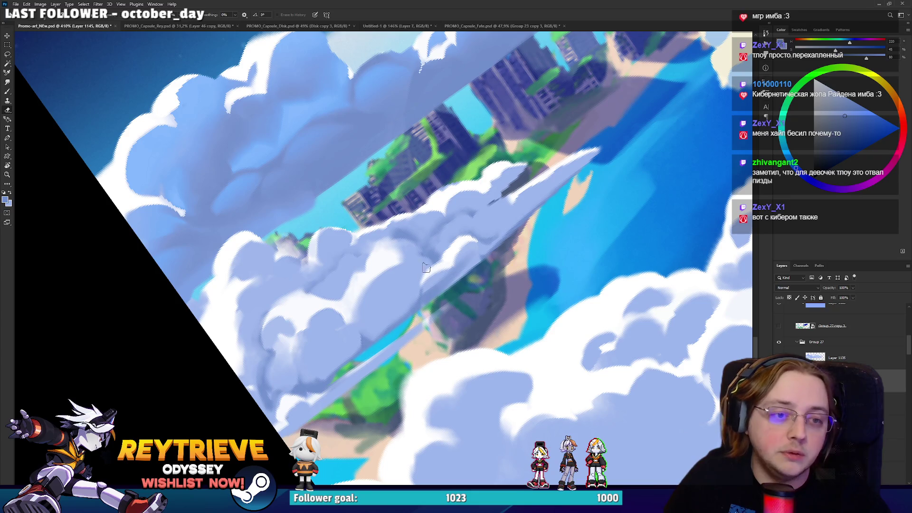
# Step: Touch up shadows on the puffy clouds before the ruined city, alternating brush and eraser at a steep view angle
pyautogui.moveTo(424, 267); pyautogui.dragTo(489, 310)
pyautogui.press('b')
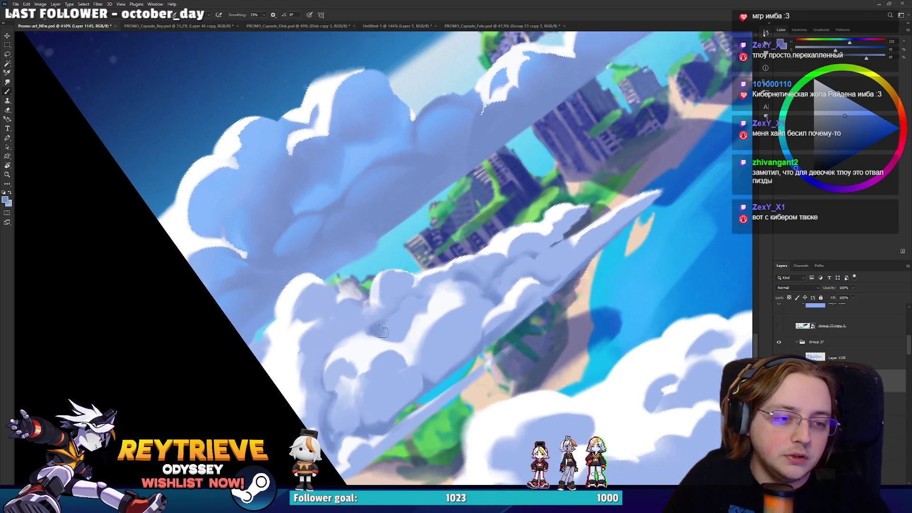
pyautogui.press('e')
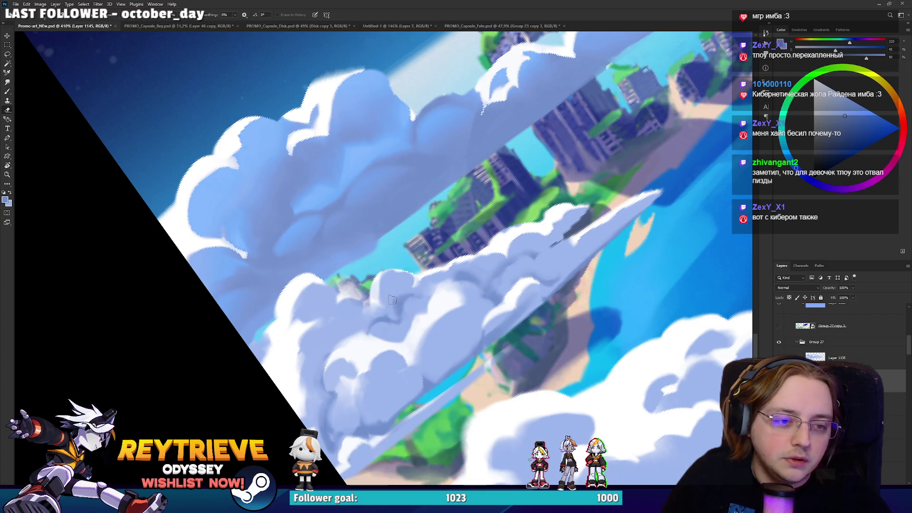
pyautogui.moveTo(397, 295)
pyautogui.mouseDown()
pyautogui.moveTo(341, 286)
pyautogui.moveTo(407, 309)
pyautogui.mouseUp()
pyautogui.press('b')
pyautogui.press('e')
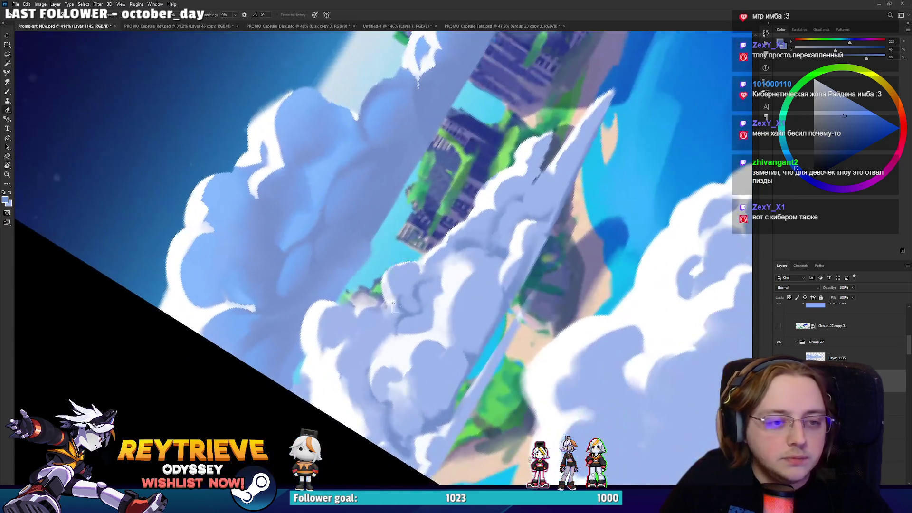
pyautogui.press('b')
pyautogui.press('e')
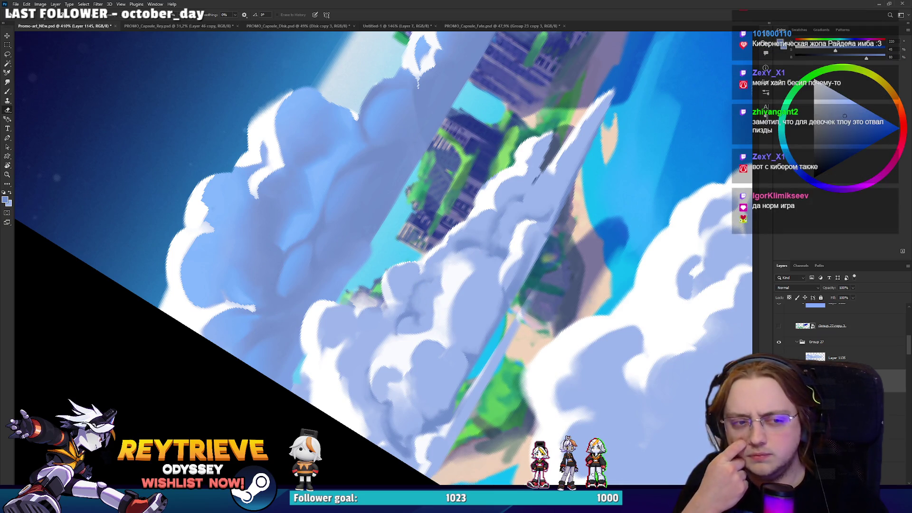
# Step: Continue refining the cloud-edge shading with quick brush-and-eraser passes
pyautogui.press('b')
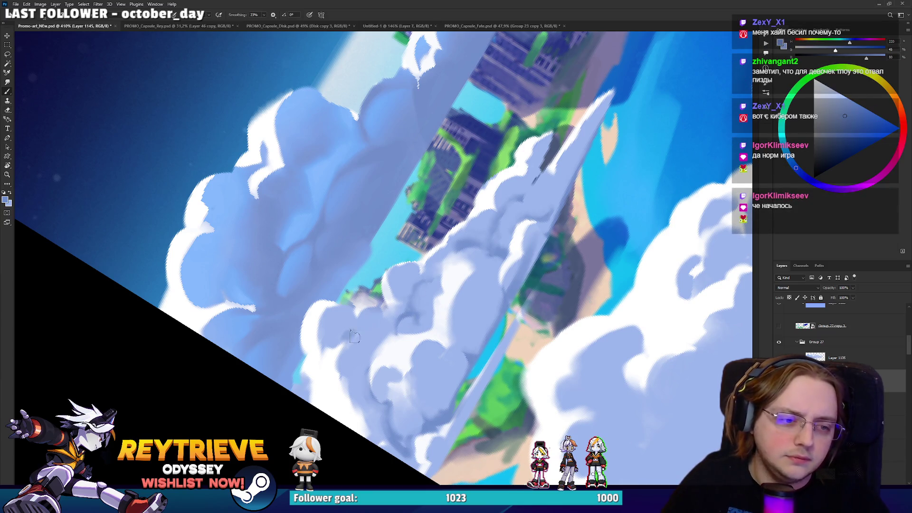
pyautogui.press('e')
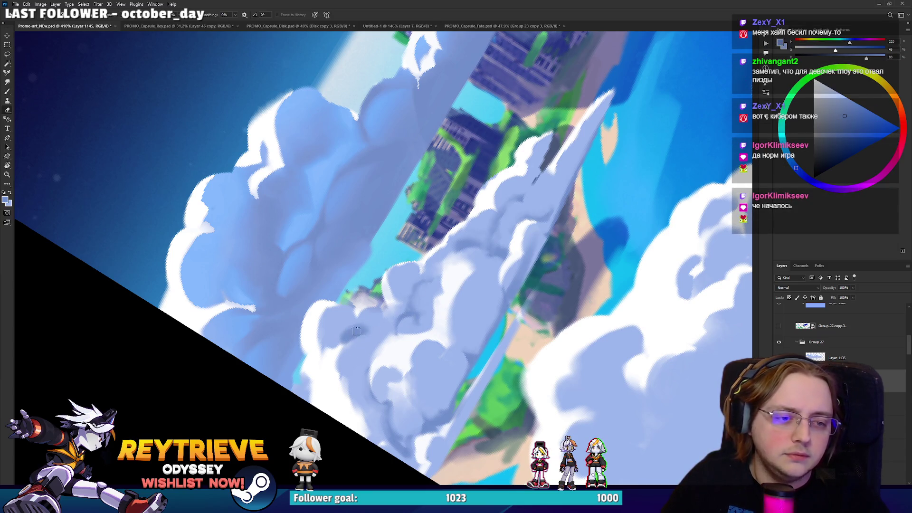
pyautogui.press('b')
pyautogui.press('e')
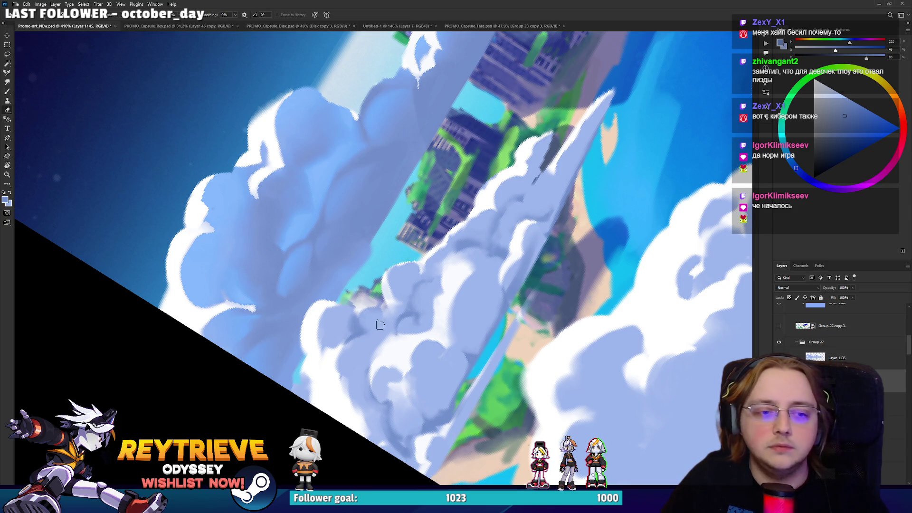
pyautogui.press('b')
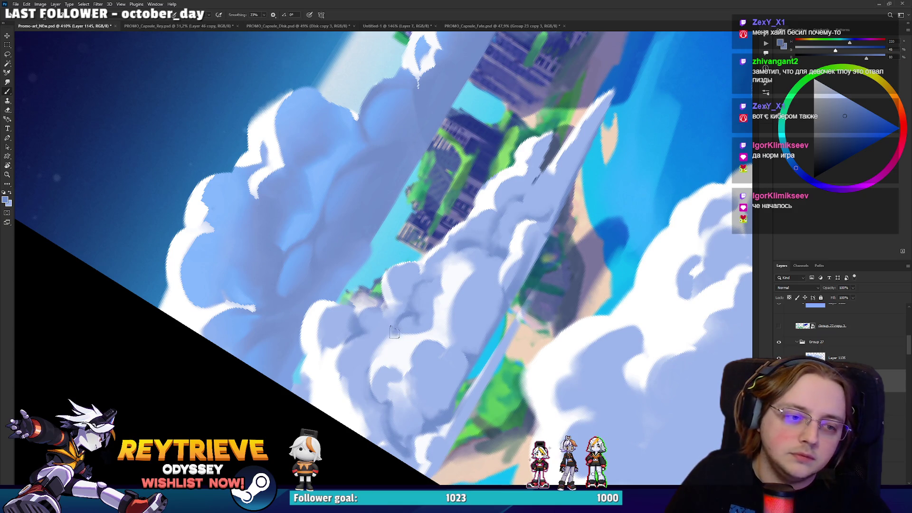
pyautogui.press('e')
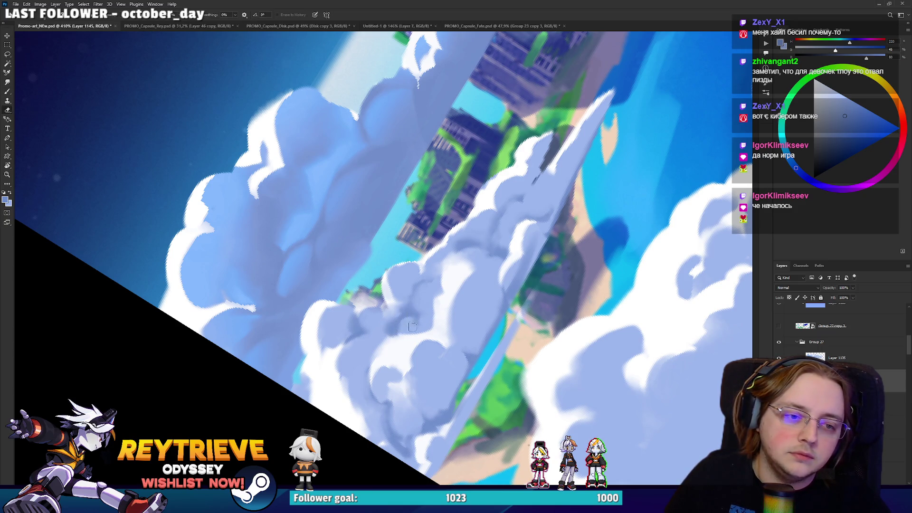
pyautogui.press('b')
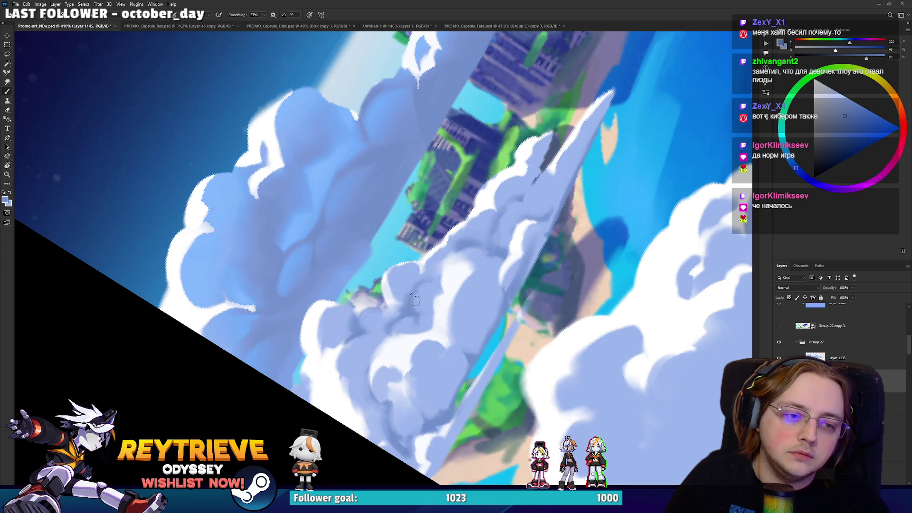
pyautogui.press('e')
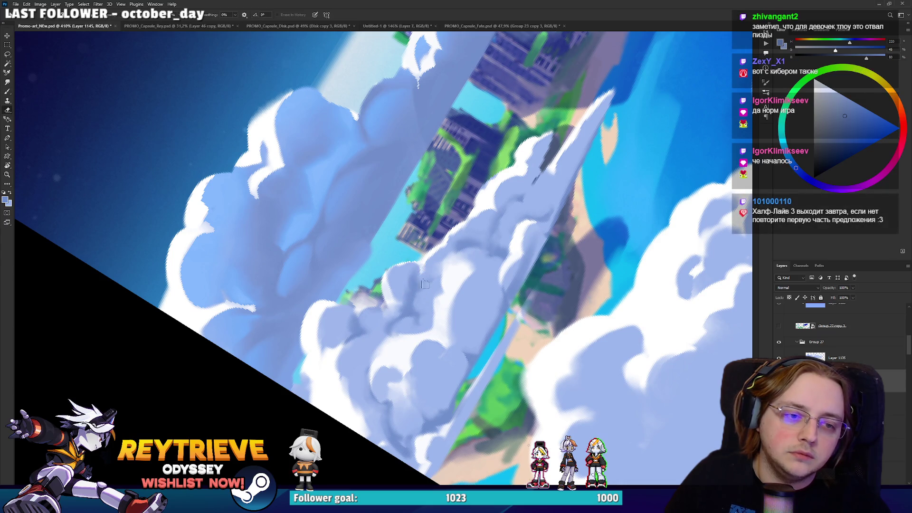
pyautogui.scroll(-2, 436, 271)
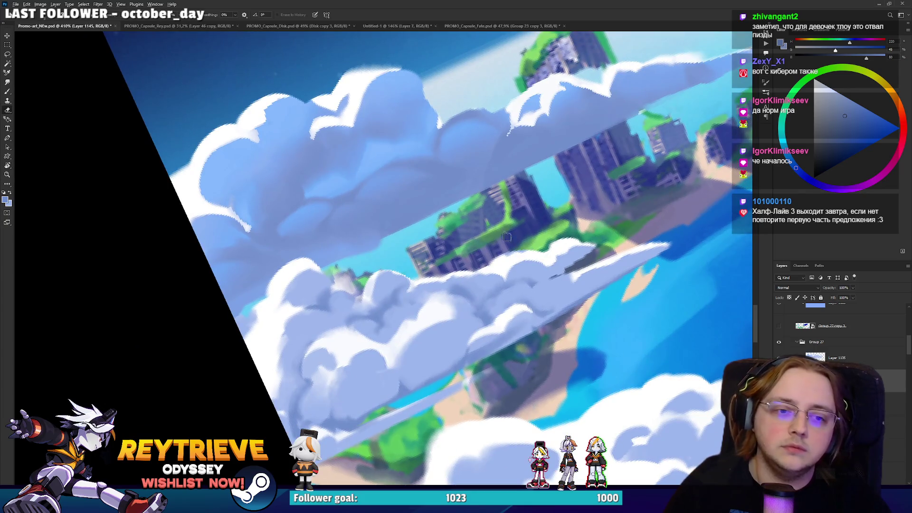
pyautogui.scroll(-1, 436, 271)
pyautogui.scroll(-1, 437, 272)
pyautogui.moveTo(455, 197); pyautogui.dragTo(399, 235)
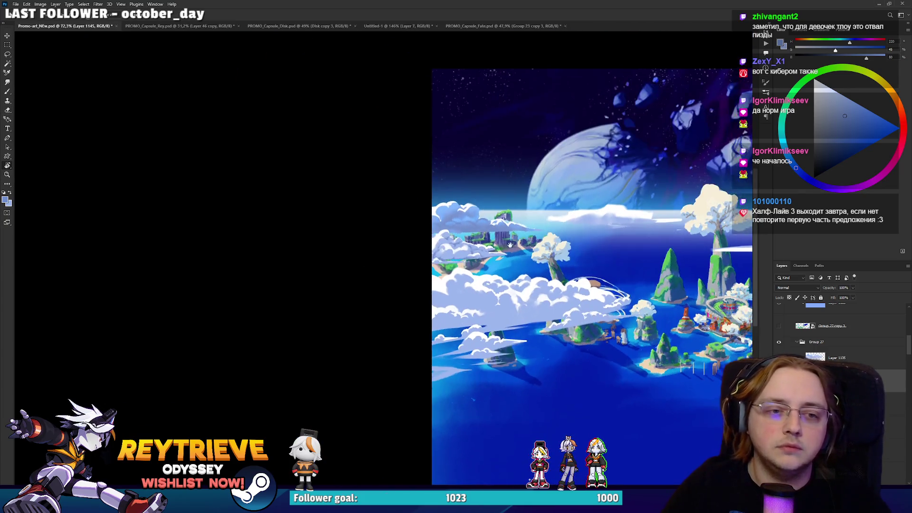
pyautogui.scroll(2, 383, 245)
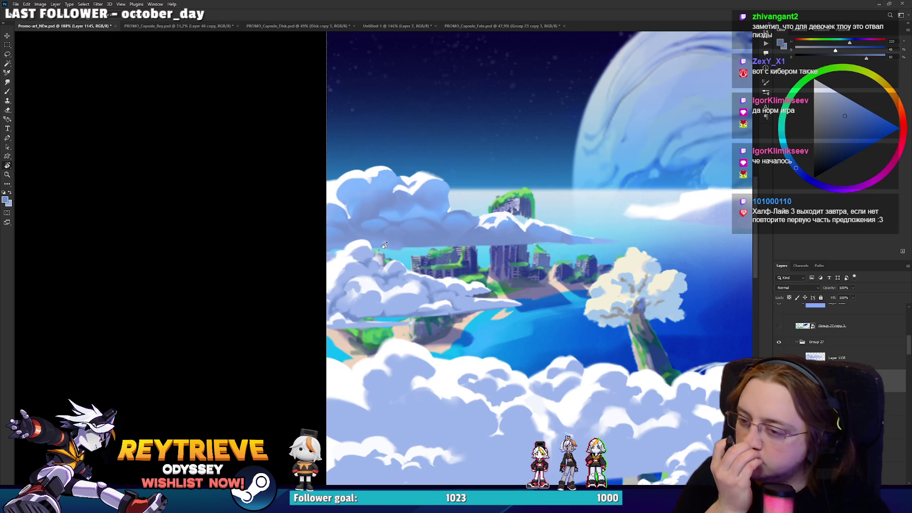
pyautogui.scroll(2, 385, 243)
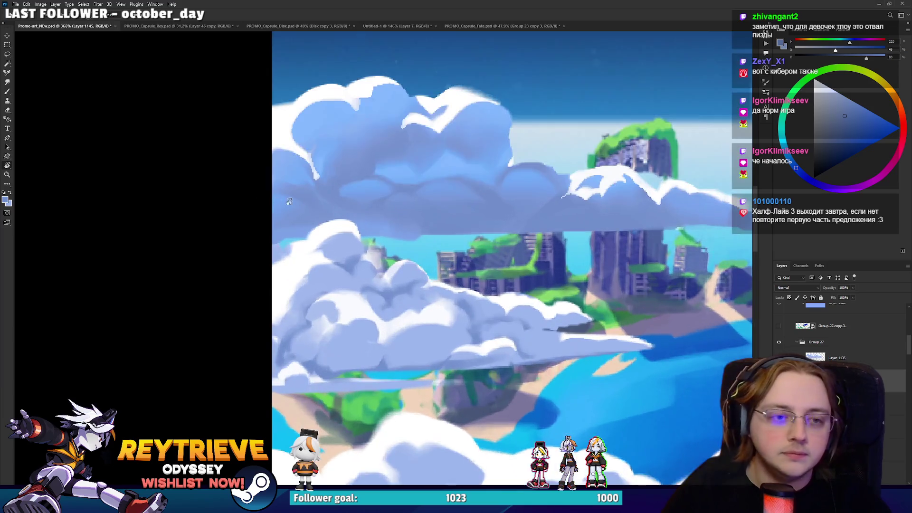
pyautogui.scroll(2, 399, 214)
pyautogui.moveTo(411, 201); pyautogui.dragTo(408, 228)
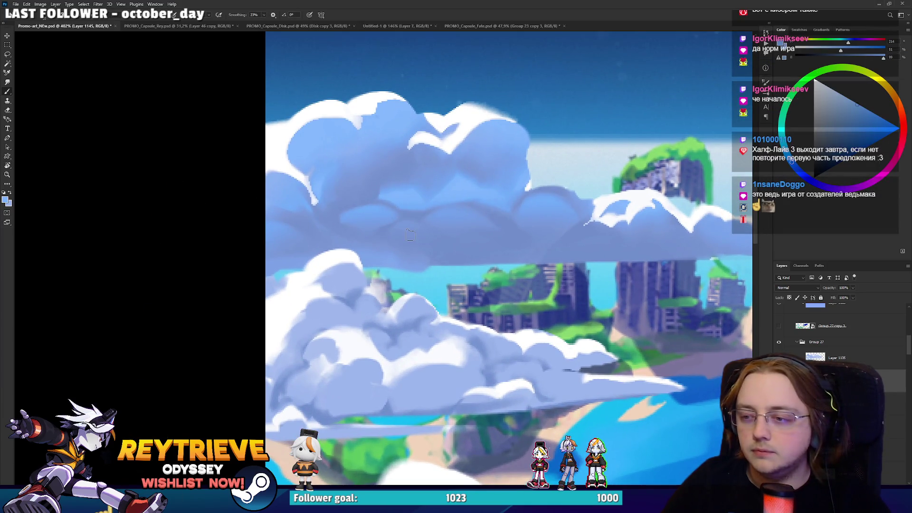
pyautogui.moveTo(619, 360); pyautogui.dragTo(432, 294)
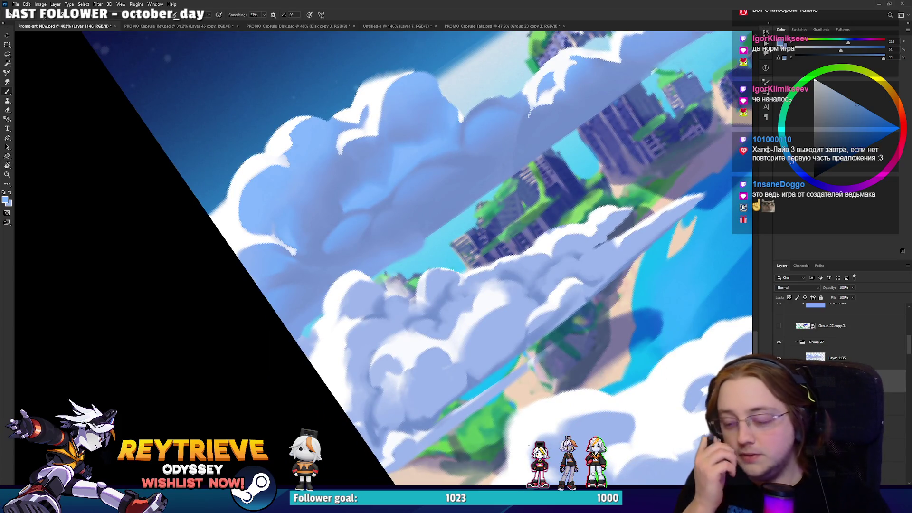
# Step: Paint small blue shadows on the cloud undersides, cleaning their edges with the eraser
pyautogui.moveTo(360, 356); pyautogui.dragTo(376, 347)
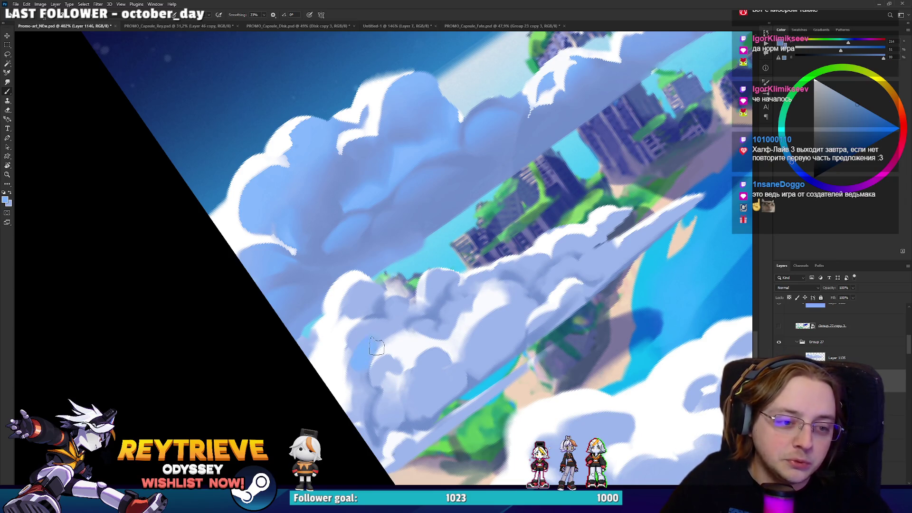
pyautogui.press('e')
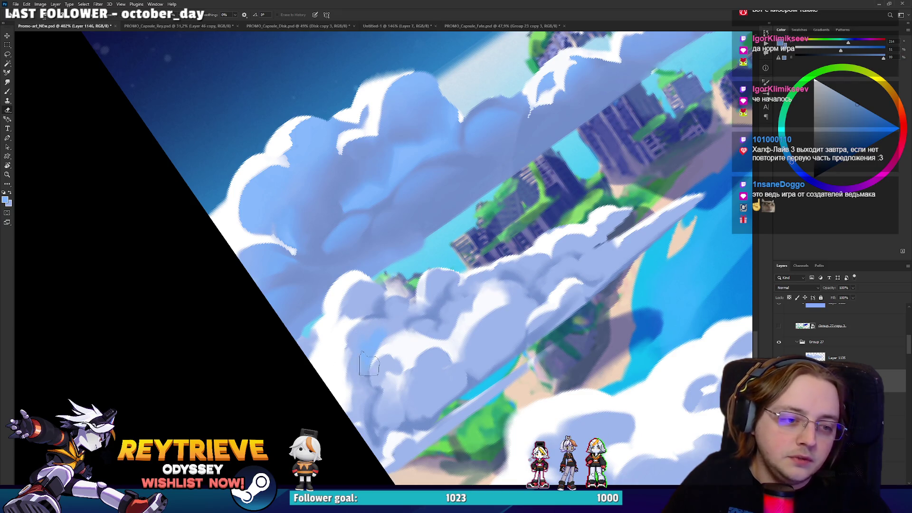
pyautogui.press('b')
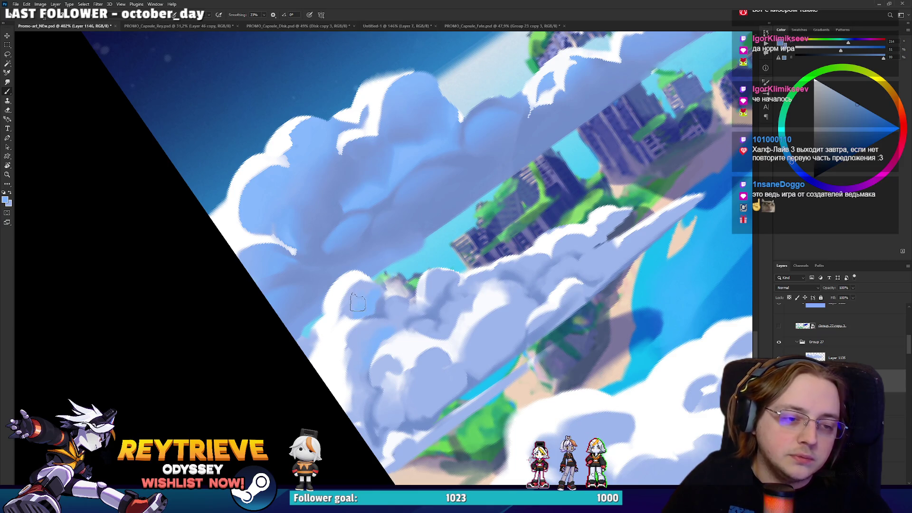
pyautogui.press('e')
pyautogui.press('b')
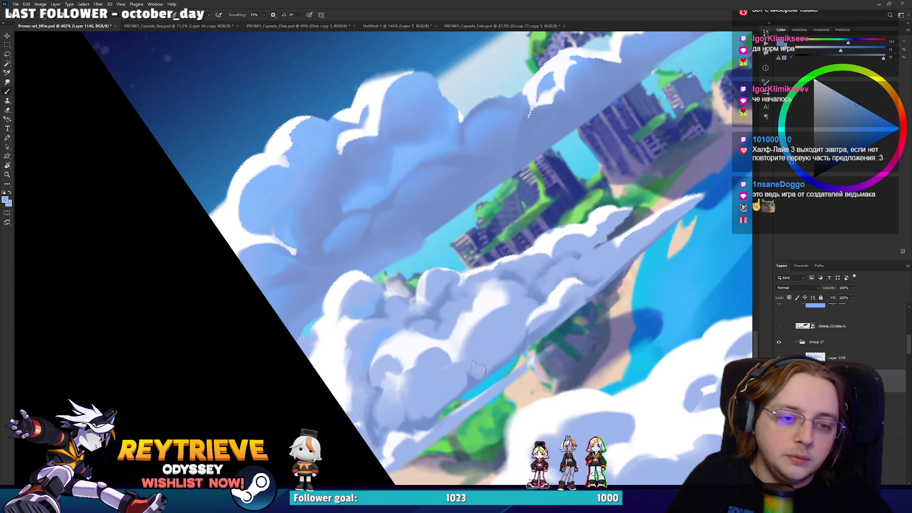
pyautogui.press('e')
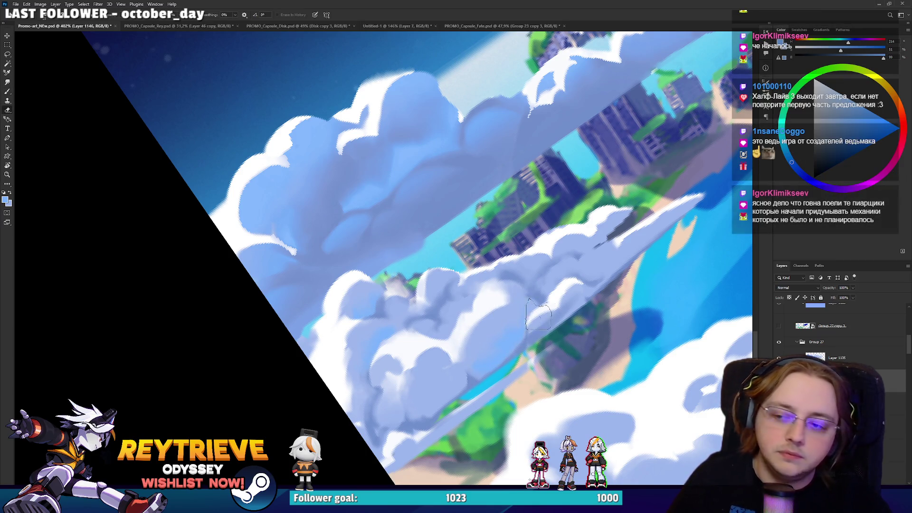
pyautogui.scroll(1, 563, 305)
# Step: Add more soft underside shadow strokes, then enlarge the eraser for broader cleanup
pyautogui.press('b')
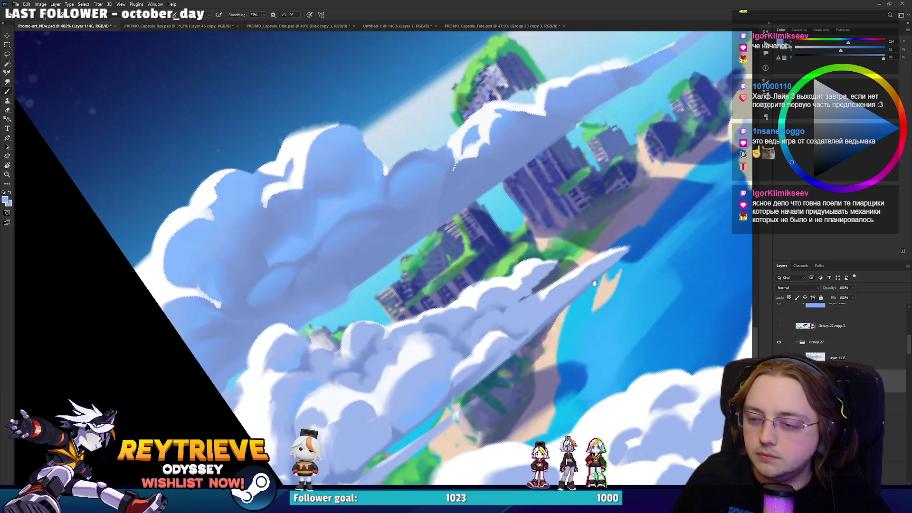
pyautogui.scroll(1, 594, 283)
pyautogui.scroll(1, 577, 299)
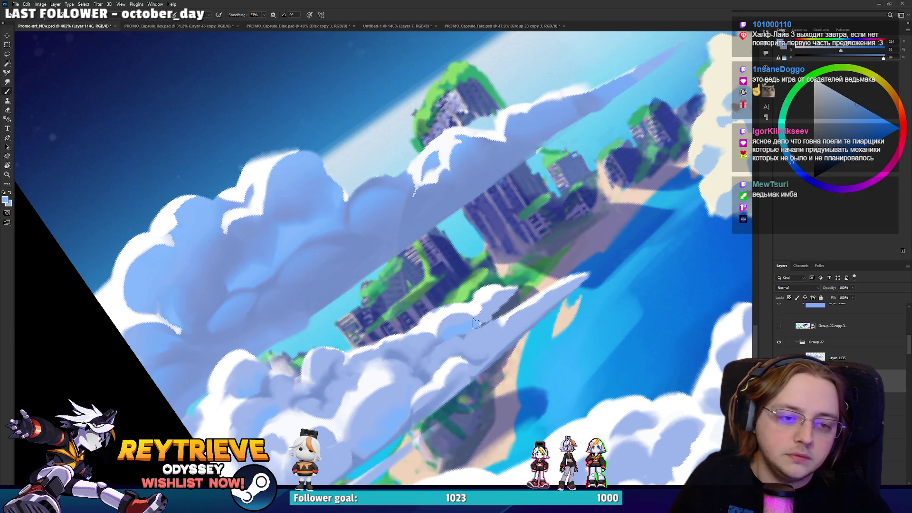
pyautogui.press('e')
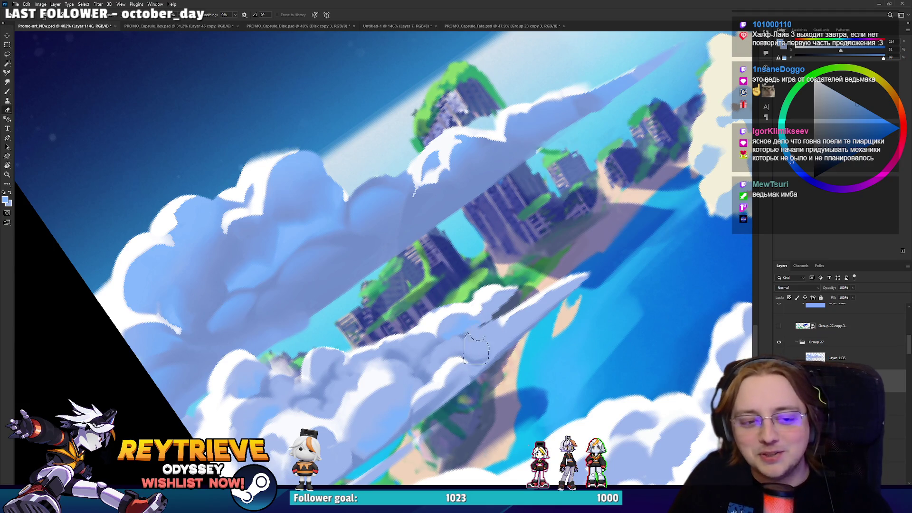
pyautogui.press('b')
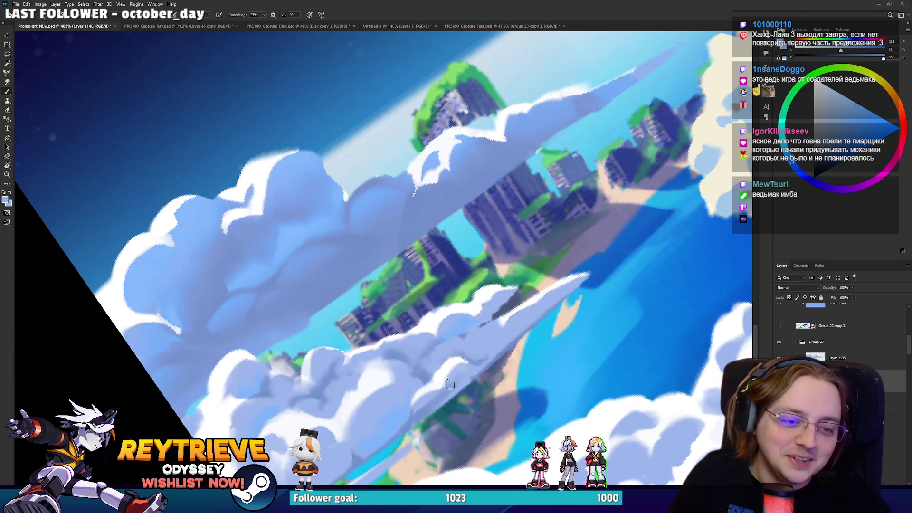
pyautogui.press('e')
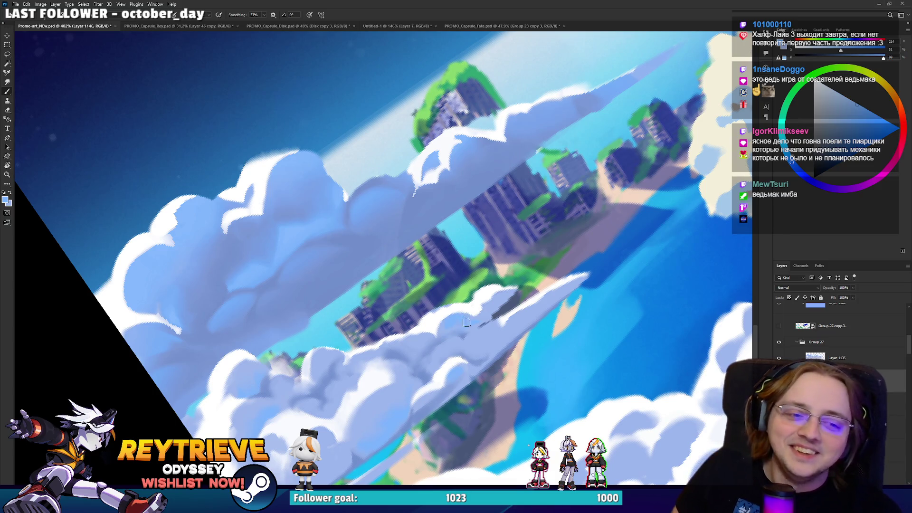
pyautogui.press(']')
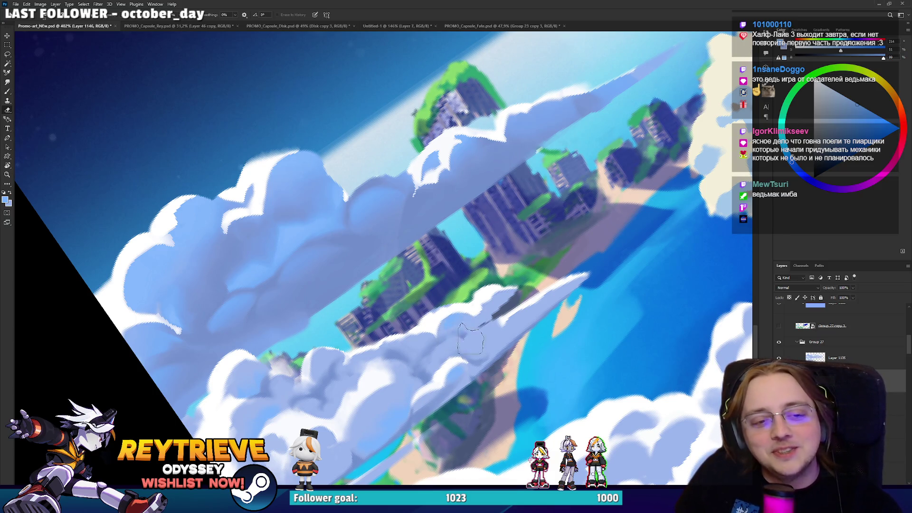
pyautogui.scroll(-5, 440, 302)
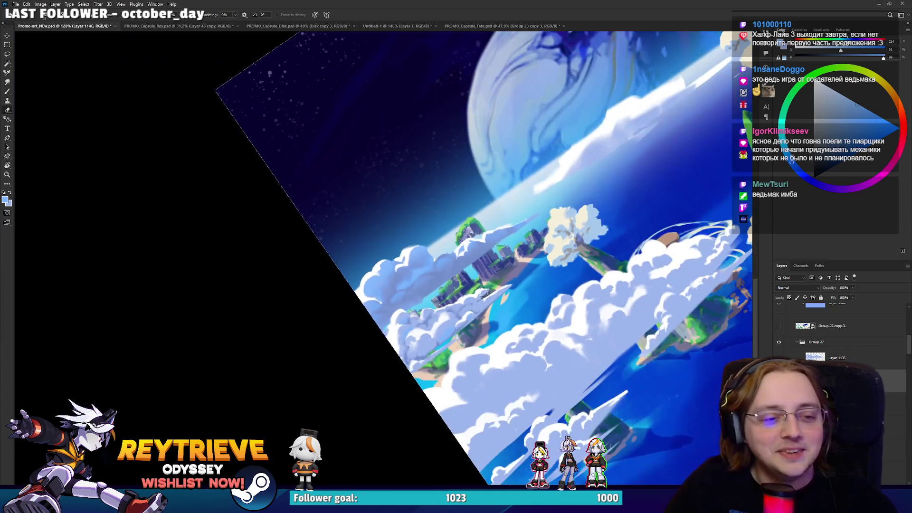
# Step: Turn the tilted canvas back to level to review the whole floating-island illustration
pyautogui.moveTo(399, 285); pyautogui.dragTo(439, 301)
pyautogui.scroll(-3, 440, 302)
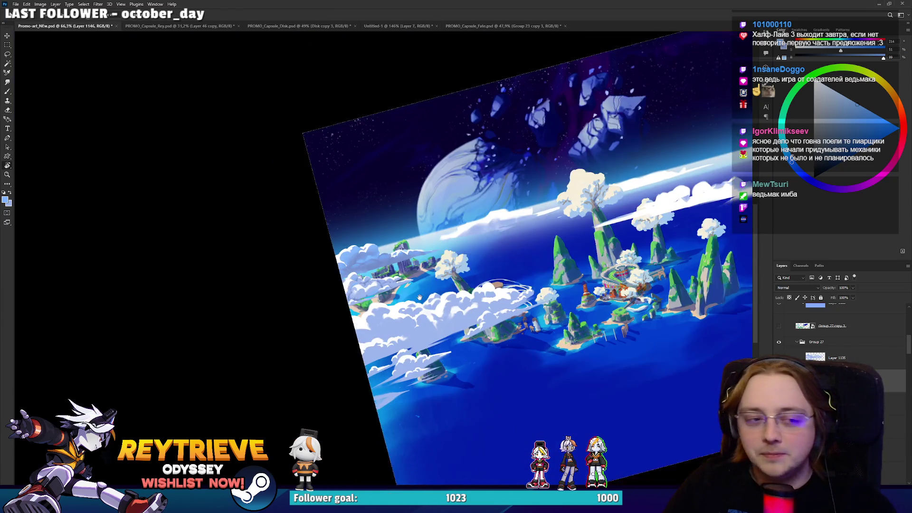
pyautogui.scroll(3, 366, 298)
pyautogui.scroll(3, 365, 298)
pyautogui.scroll(-3, 365, 298)
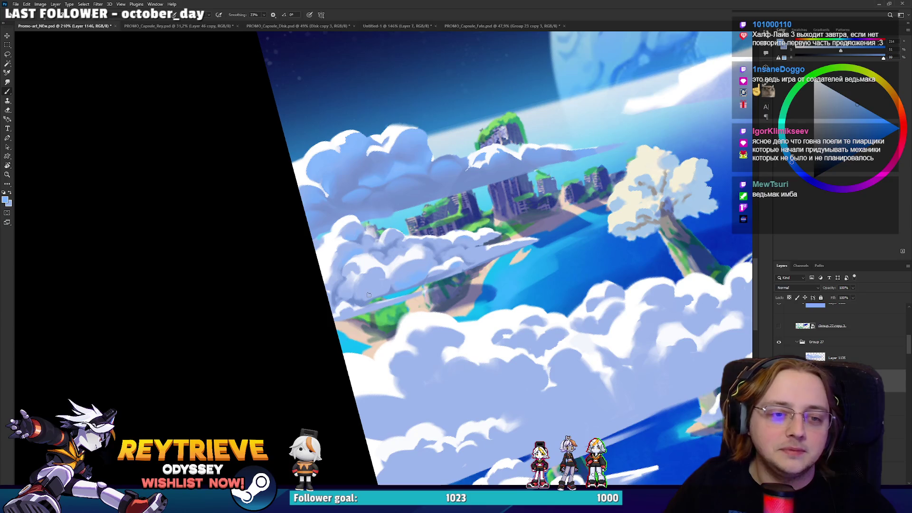
pyautogui.scroll(3, 478, 261)
pyautogui.scroll(-3, 477, 261)
pyautogui.scroll(3, 478, 261)
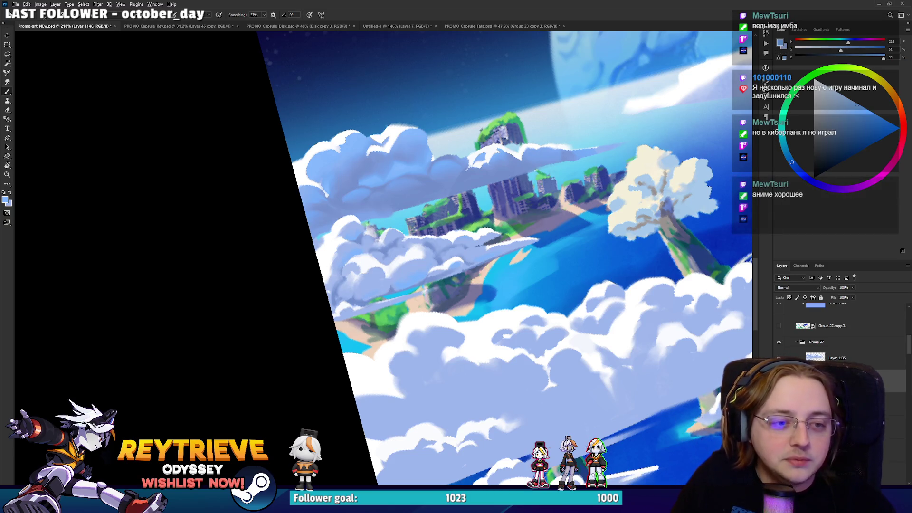
pyautogui.scroll(-5, 390, 276)
pyautogui.press('r')
pyautogui.moveTo(442, 296); pyautogui.dragTo(546, 292)
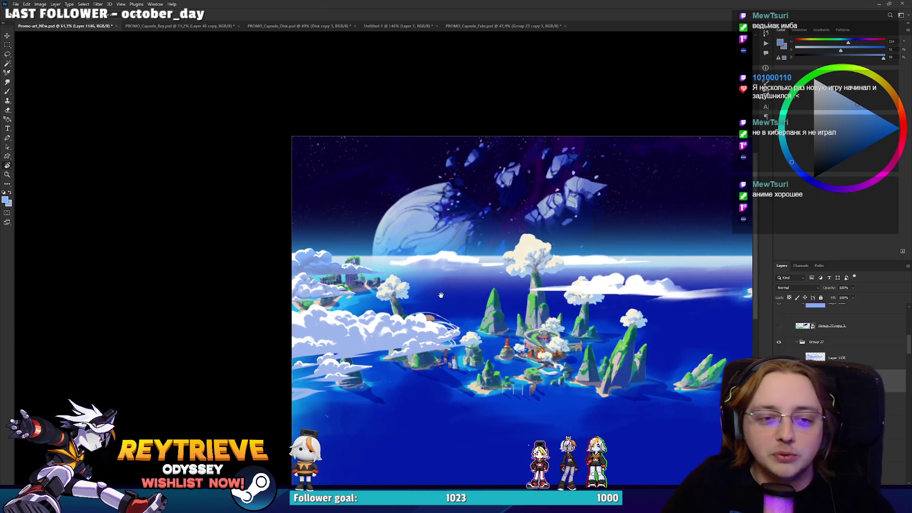
pyautogui.scroll(3, 546, 293)
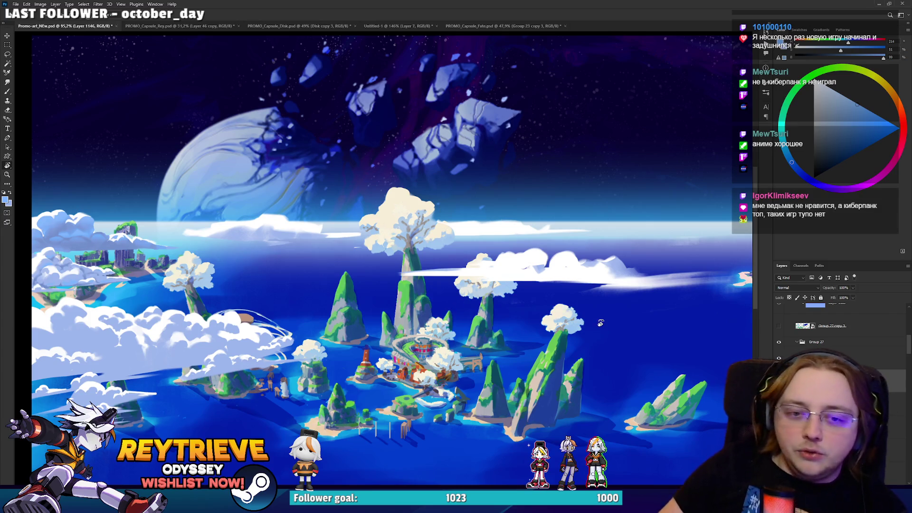
pyautogui.scroll(-2, 899, 466)
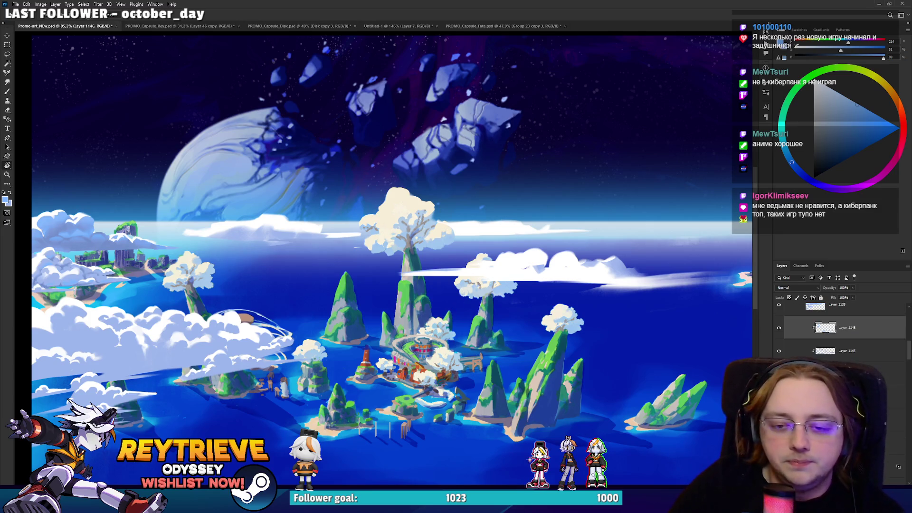
pyautogui.scroll(3, 898, 428)
pyautogui.press('Delete')
pyautogui.hotkey('ctrl', 'z')
pyautogui.keyDown('alt'); pyautogui.scroll(3, 490, 296); pyautogui.keyUp('alt')
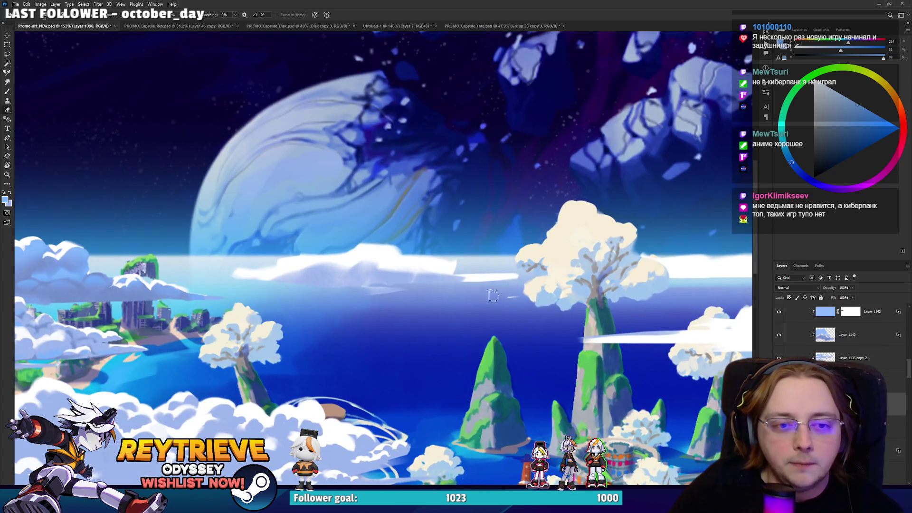
pyautogui.scroll(-1, 533, 299)
pyautogui.scroll(-1, 574, 319)
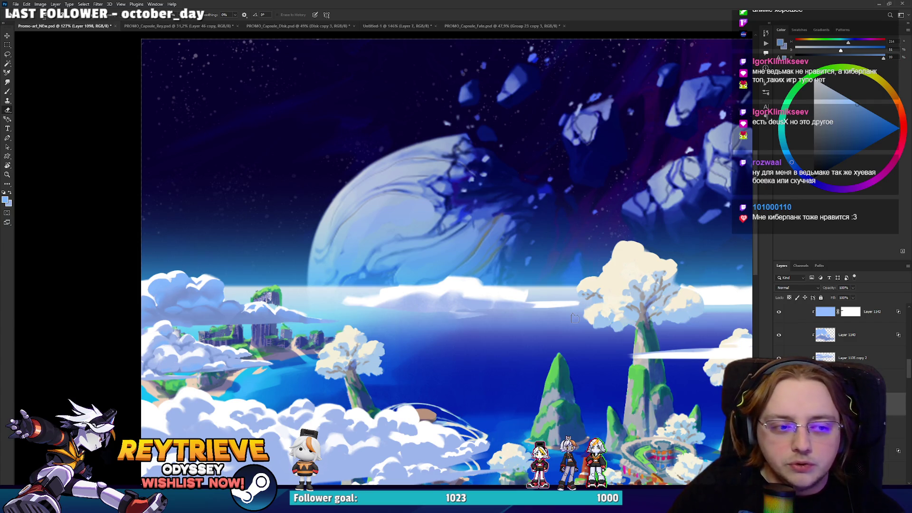
pyautogui.scroll(2, 838, 328)
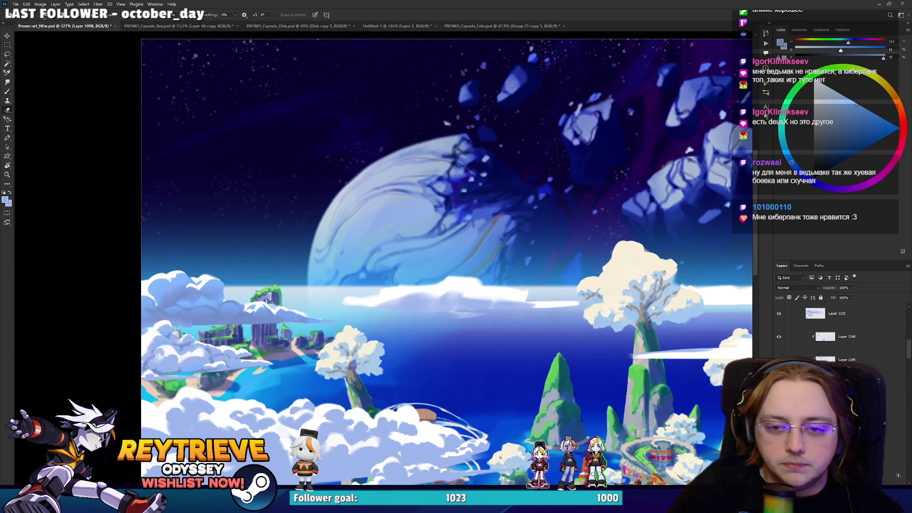
pyautogui.hotkey('alt', ']')
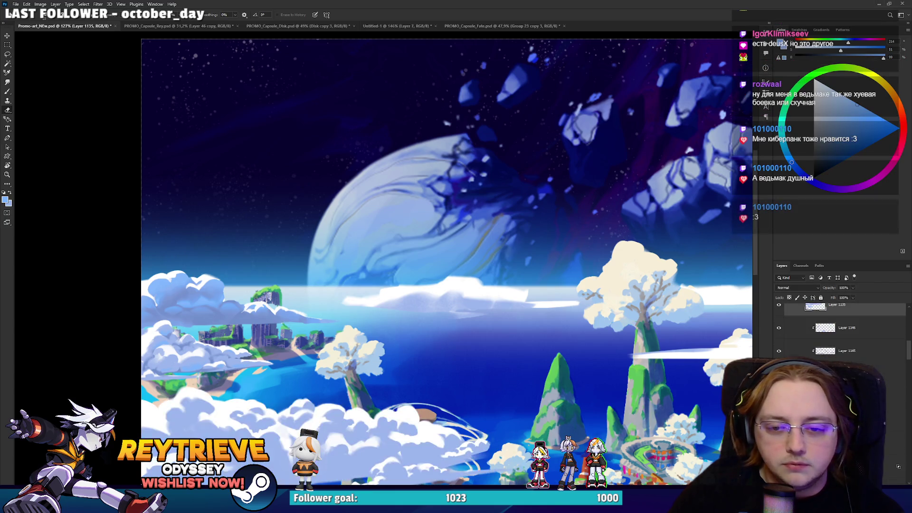
pyautogui.scroll(-2, 838, 329)
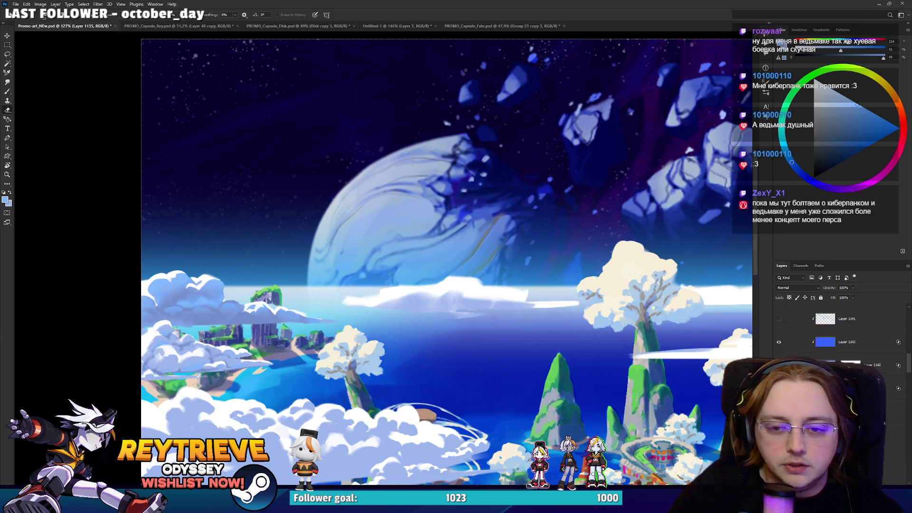
pyautogui.scroll(3, 301, 309)
pyautogui.scroll(3, 302, 309)
pyautogui.moveTo(301, 309)
pyautogui.mouseDown()
pyautogui.moveTo(423, 255)
pyautogui.moveTo(448, 274)
pyautogui.moveTo(450, 337)
pyautogui.mouseUp()
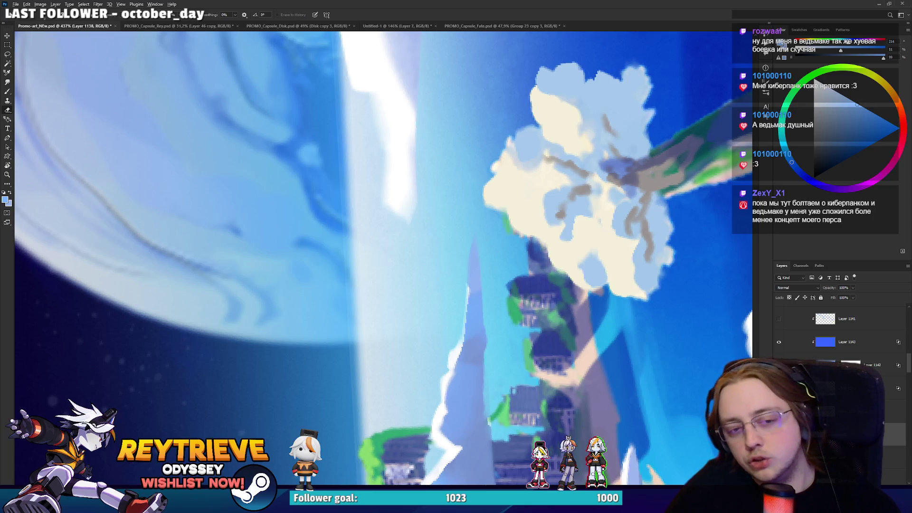
pyautogui.scroll(-5, 546, 406)
# Step: Reset the view rotation, tilt diagonally along the clouds, then reset to level again
pyautogui.press('Escape')
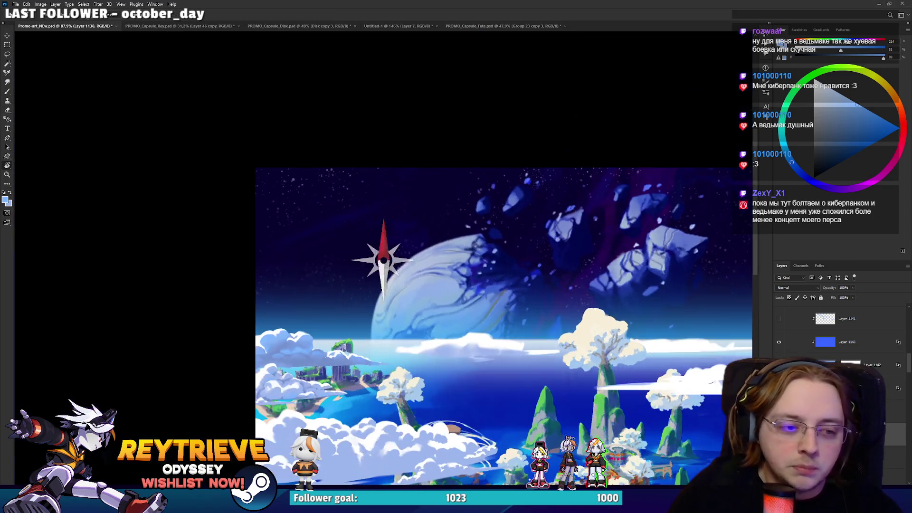
pyautogui.scroll(2, 471, 298)
pyautogui.scroll(2, 471, 298)
pyautogui.scroll(2, 471, 298)
pyautogui.moveTo(472, 299)
pyautogui.mouseDown()
pyautogui.moveTo(481, 210)
pyautogui.moveTo(418, 184)
pyautogui.mouseUp()
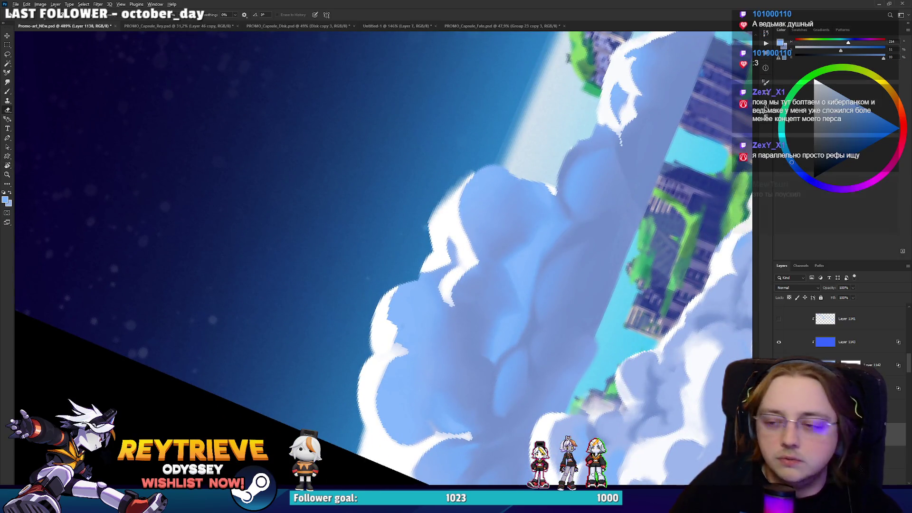
pyautogui.scroll(-2, 423, 220)
pyautogui.scroll(-2, 424, 220)
pyautogui.scroll(-2, 424, 221)
pyautogui.click(383, 260)
pyautogui.press('Escape')
pyautogui.scroll(1, 519, 293)
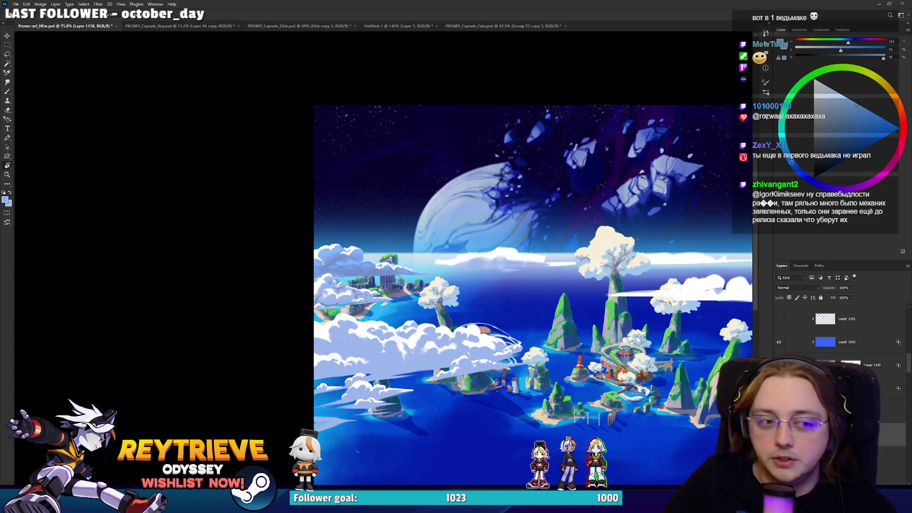
# Step: Move to the left island clouds, add a new empty layer, tilt the view and make Layer 1145 active
pyautogui.moveTo(585, 209); pyautogui.dragTo(514, 230)
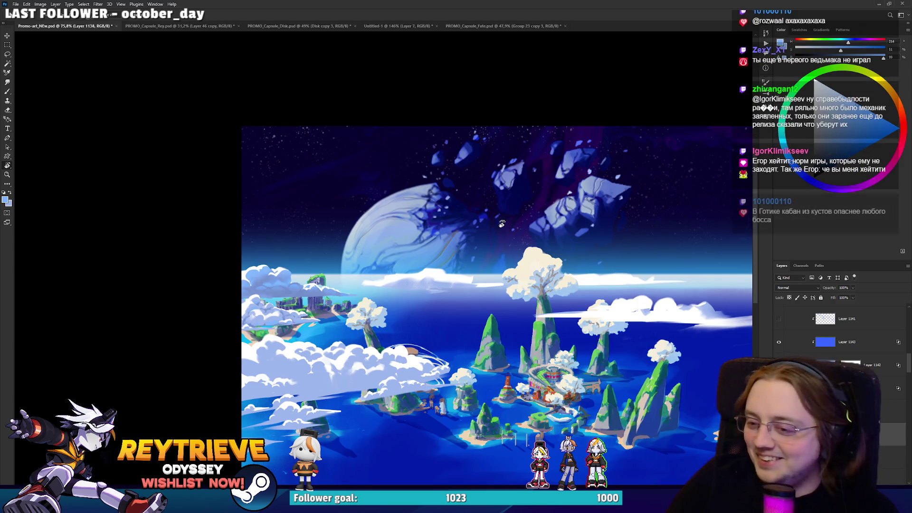
pyautogui.scroll(3, 425, 266)
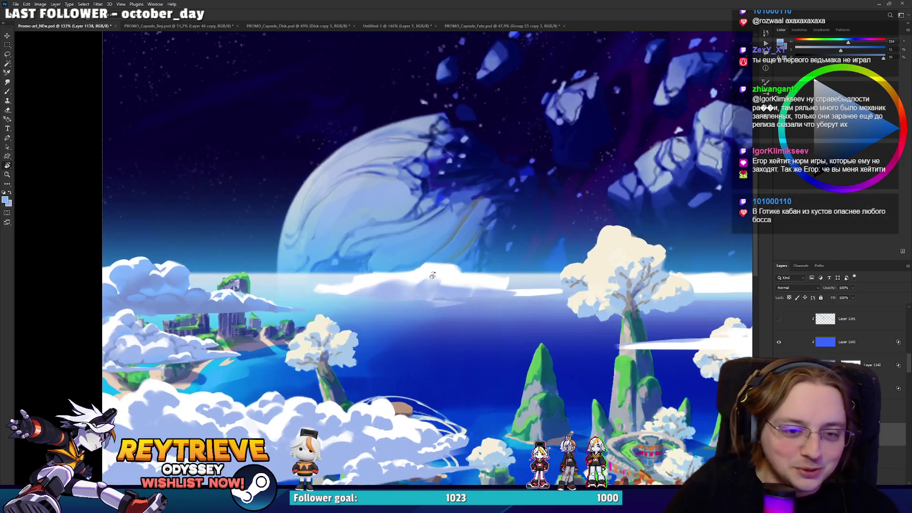
pyautogui.scroll(-2, 379, 316)
pyautogui.scroll(1, 379, 315)
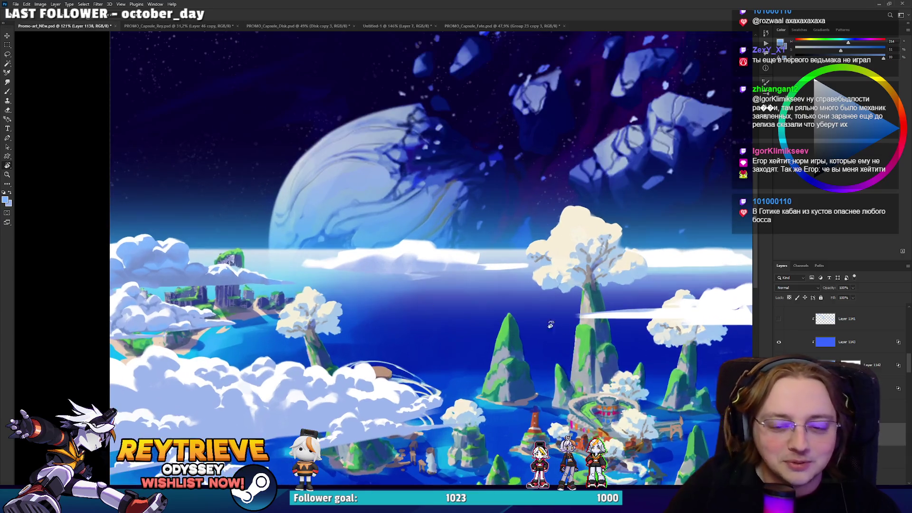
pyautogui.scroll(1, 346, 366)
pyautogui.moveTo(345, 366); pyautogui.dragTo(462, 355)
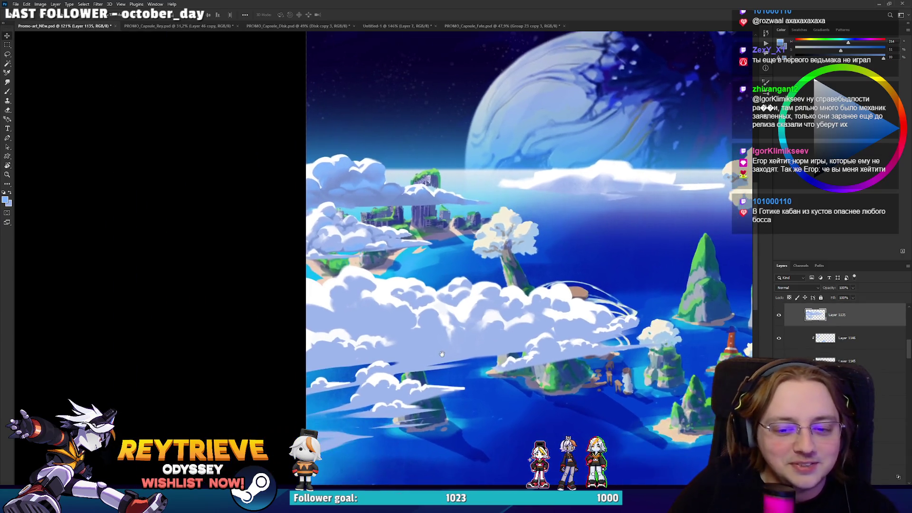
pyautogui.hotkey('ctrl', 'z')
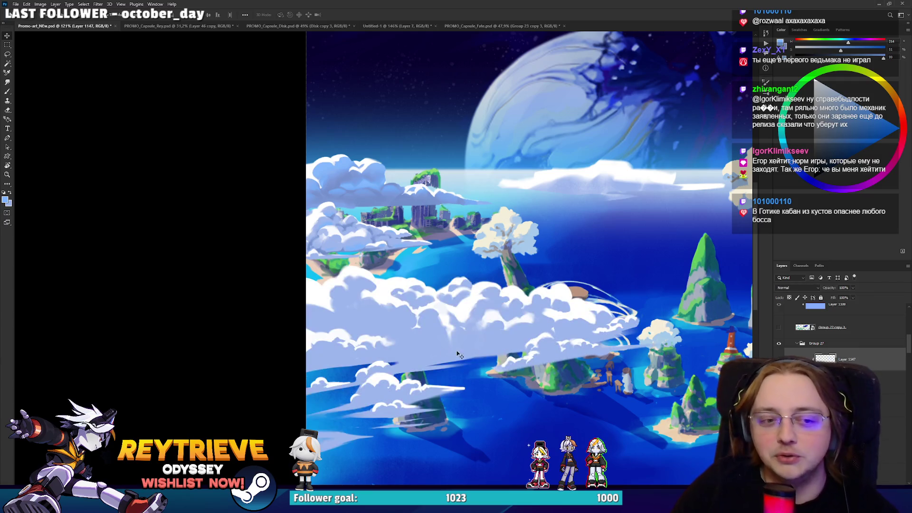
pyautogui.scroll(2, 377, 244)
pyautogui.moveTo(377, 245); pyautogui.dragTo(328, 224)
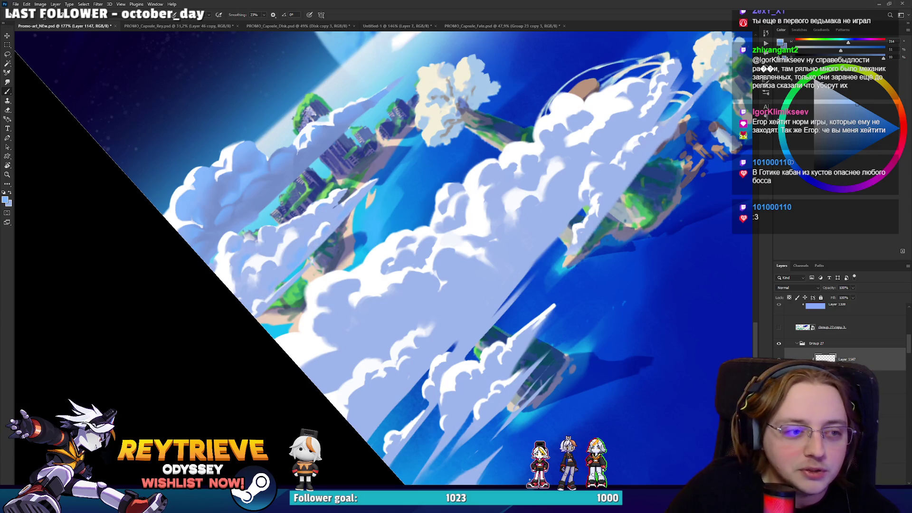
pyautogui.click(891, 428)
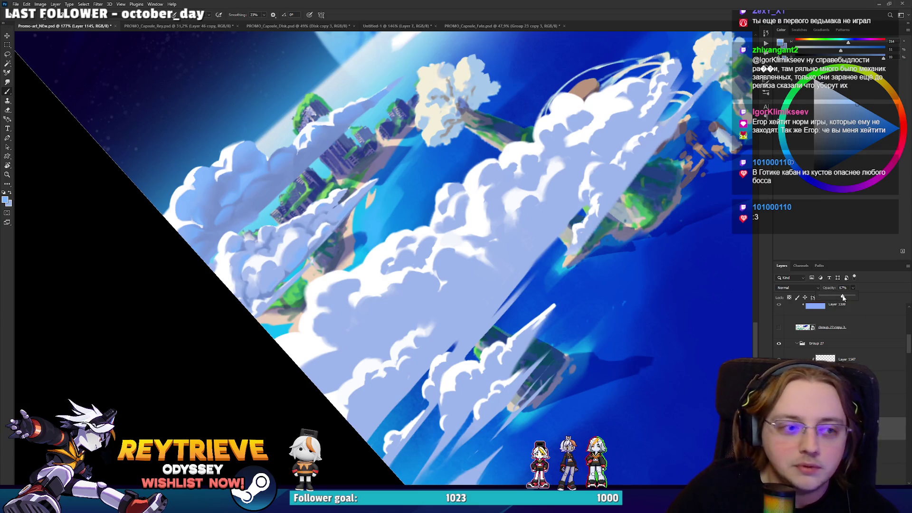
# Step: Restore the cloud layer to full opacity, sample a shadow colour and paint blue-grey shadows on the central cloud bank
pyautogui.moveTo(676, 311); pyautogui.dragTo(564, 298)
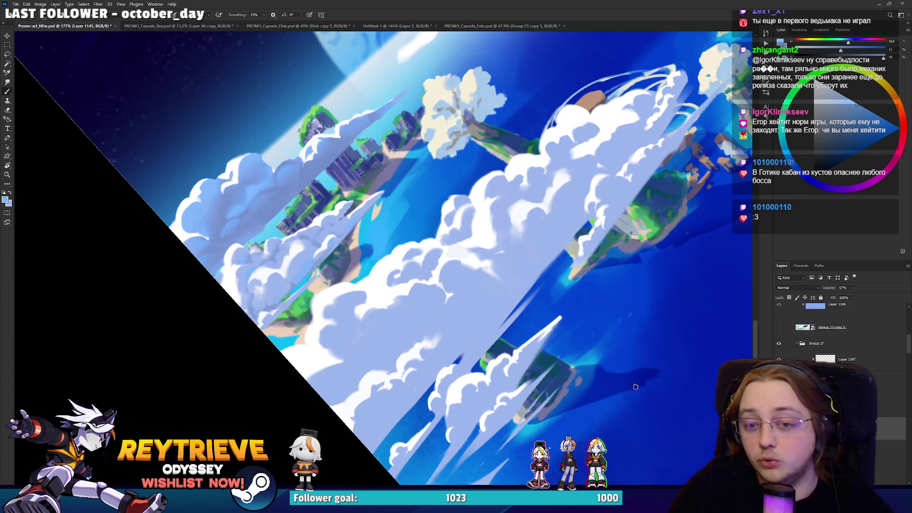
pyautogui.hotkey('ctrl', ',')
pyautogui.hotkey('ctrl', ',')
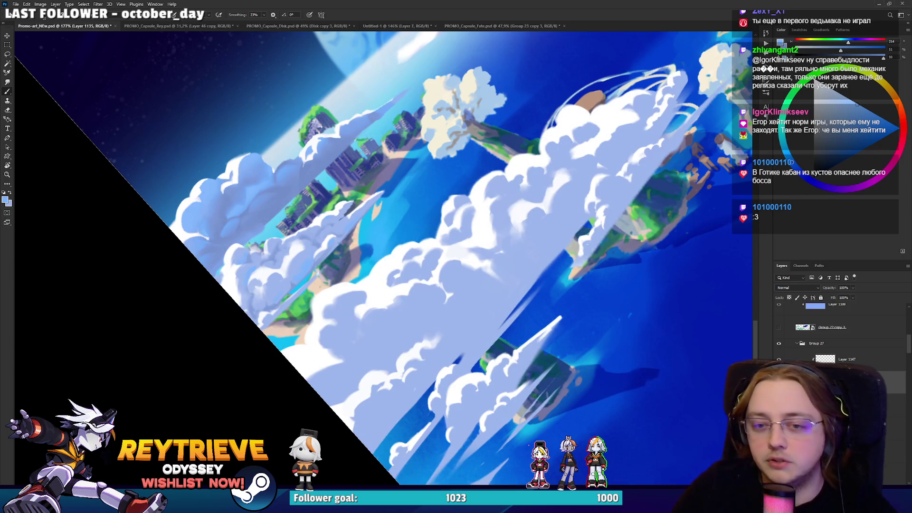
pyautogui.keyDown('alt'); pyautogui.click(270, 197); pyautogui.keyUp('alt')
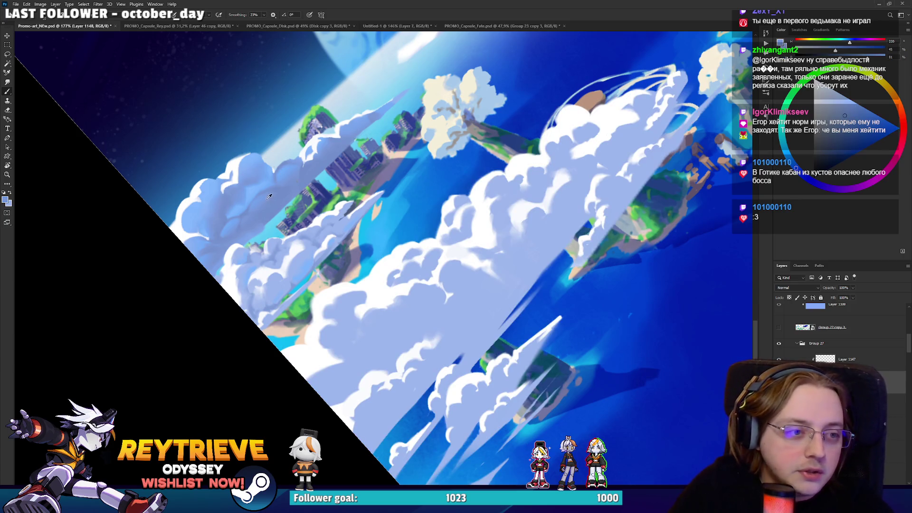
pyautogui.moveTo(443, 320); pyautogui.dragTo(453, 296)
pyautogui.press('e')
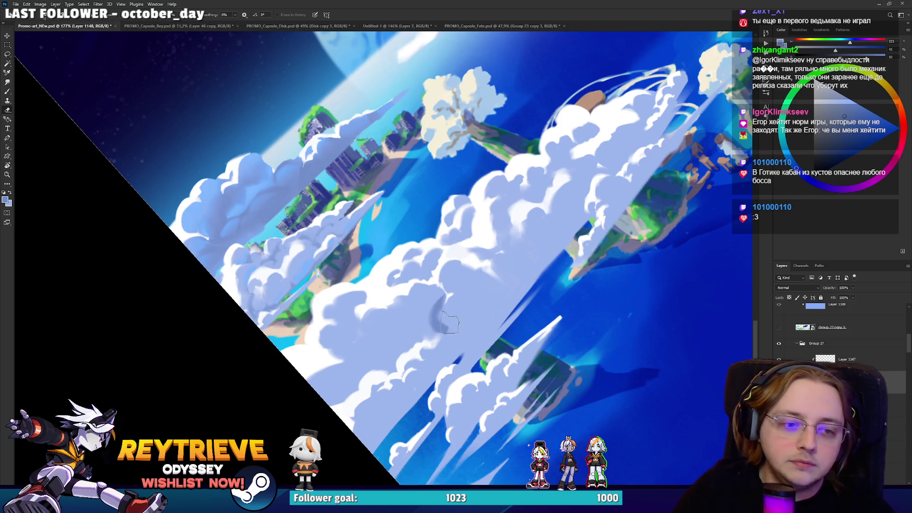
pyautogui.moveTo(438, 293); pyautogui.dragTo(457, 307)
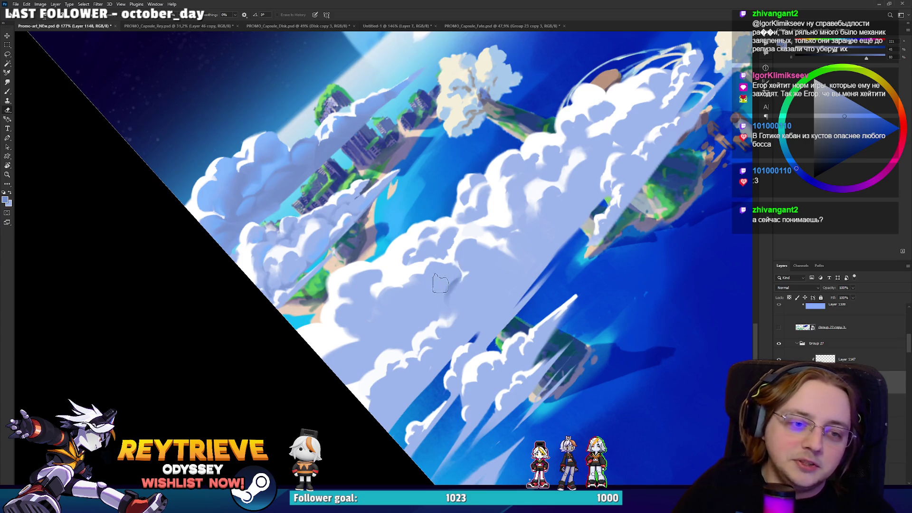
pyautogui.moveTo(437, 300); pyautogui.dragTo(428, 322)
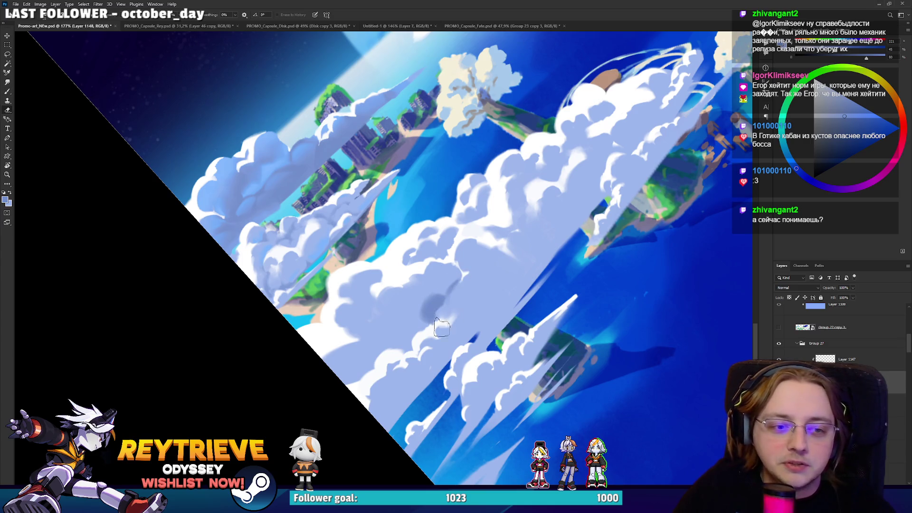
# Step: Add faint shadow strokes and erase parts of them to refine the central cloud's shading
pyautogui.press('b')
pyautogui.moveTo(426, 311); pyautogui.dragTo(433, 284)
pyautogui.press('e')
pyautogui.press('b')
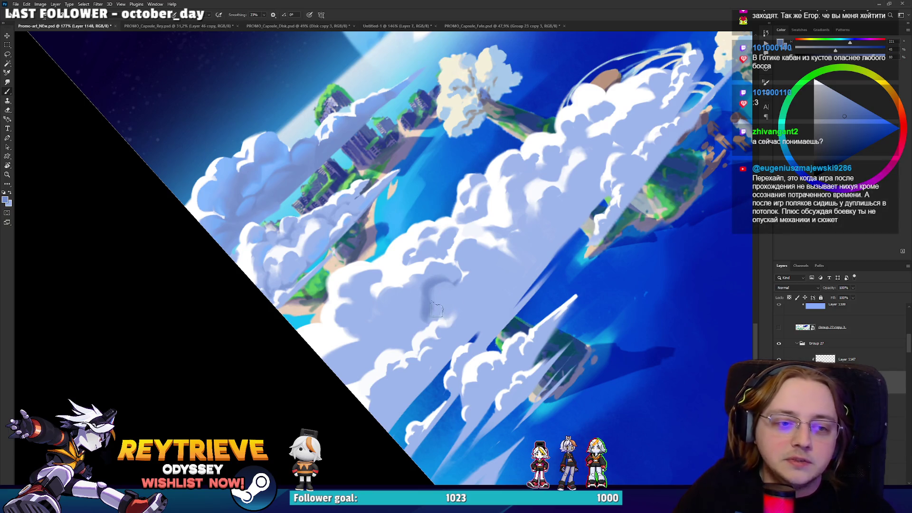
pyautogui.press('e')
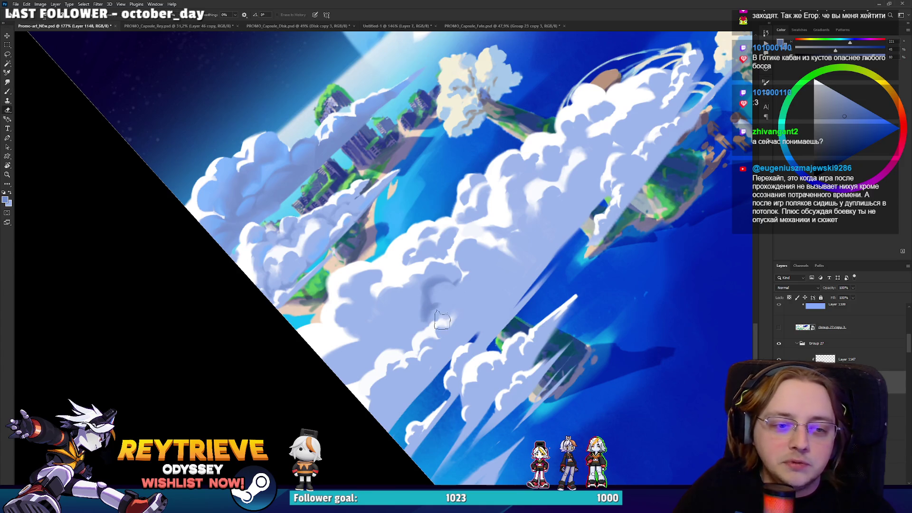
pyautogui.press('b')
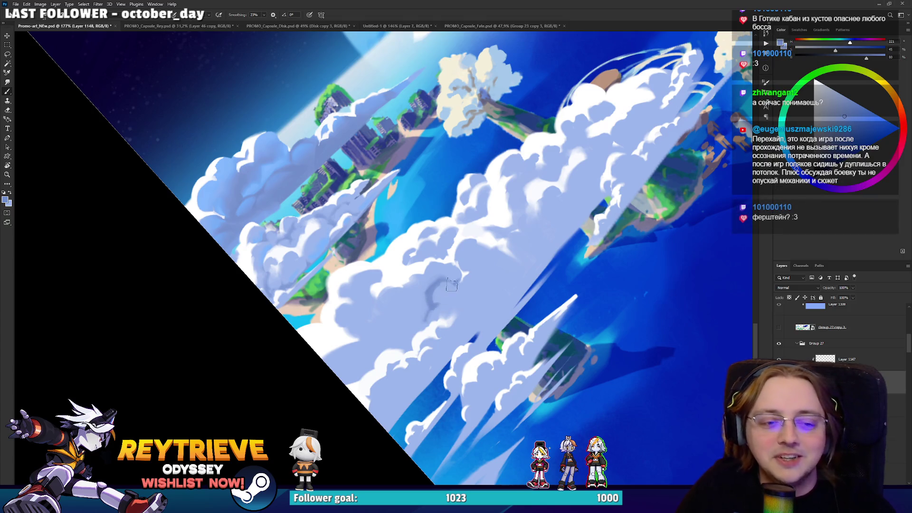
pyautogui.press('e')
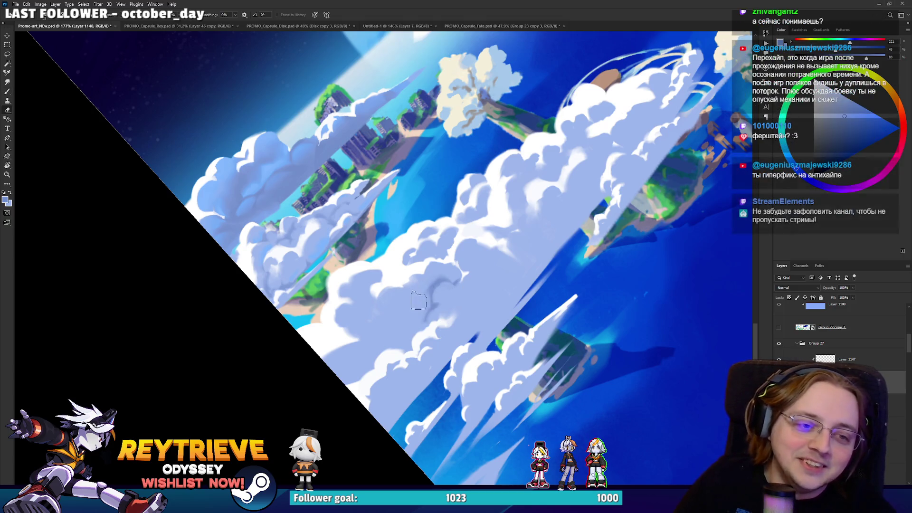
pyautogui.press('b')
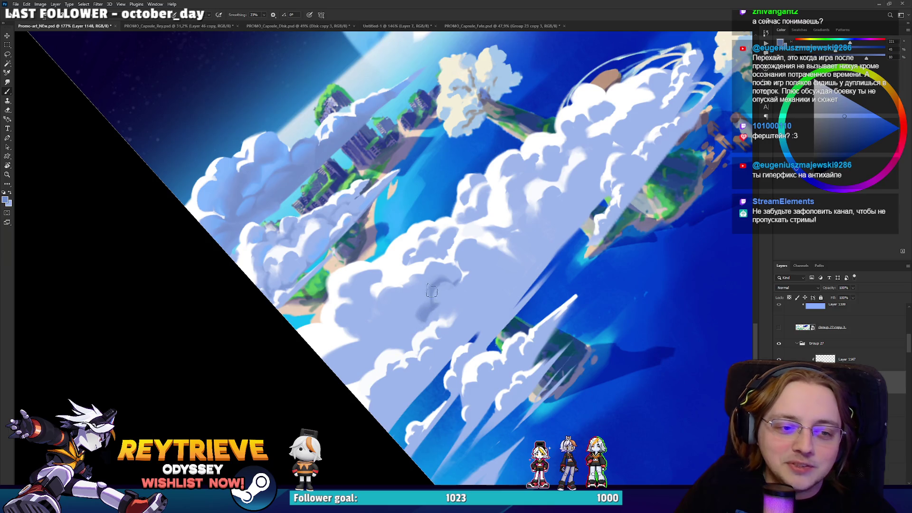
pyautogui.moveTo(428, 280); pyautogui.dragTo(406, 302)
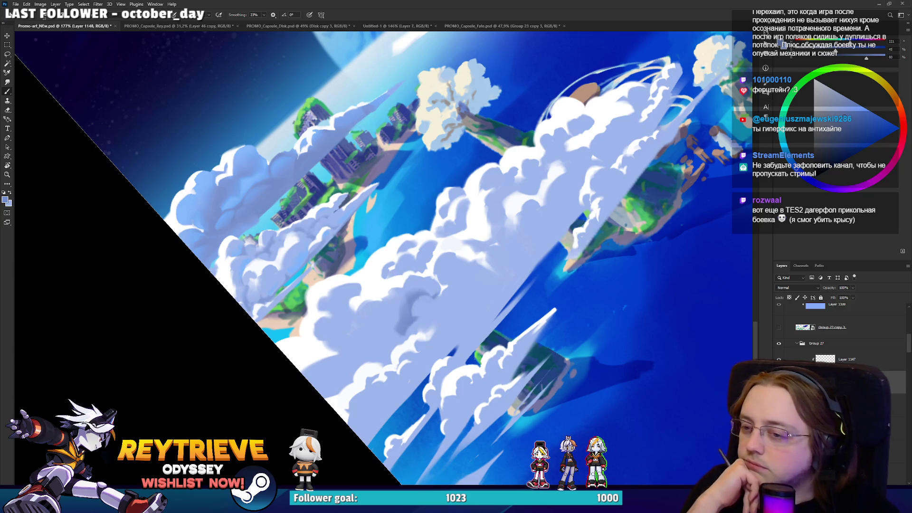
# Step: Paint soft darker shadow patches on a new stretch of lower clouds, erasing parts back
pyautogui.moveTo(421, 326); pyautogui.dragTo(452, 344)
pyautogui.press('e')
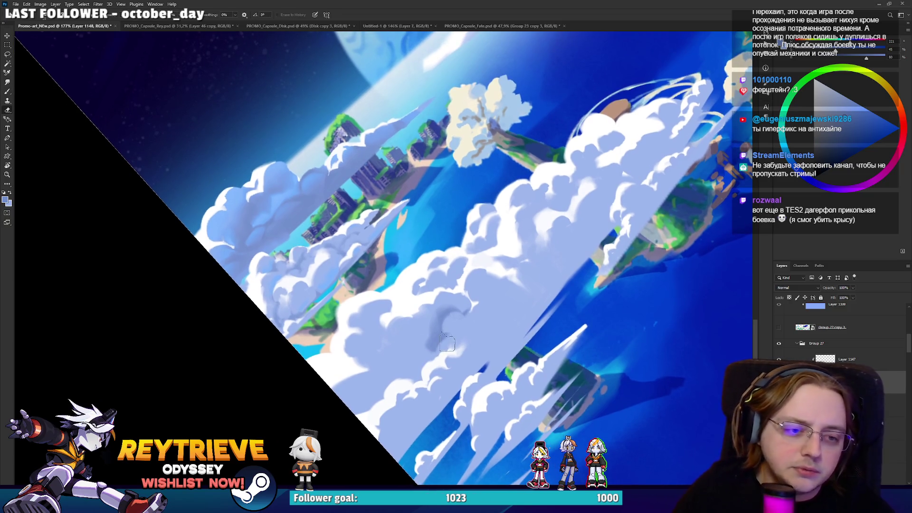
pyautogui.press('b')
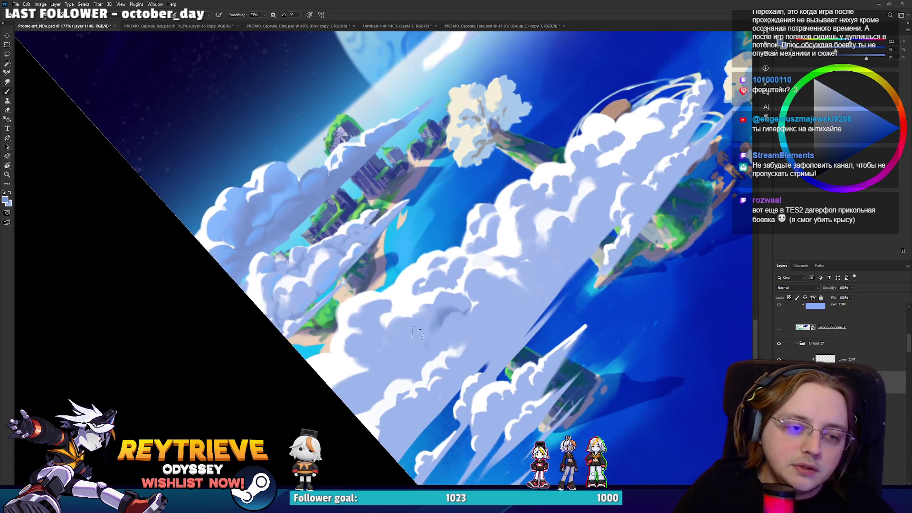
pyautogui.moveTo(360, 350); pyautogui.dragTo(367, 341)
pyautogui.press('e')
pyautogui.press('b')
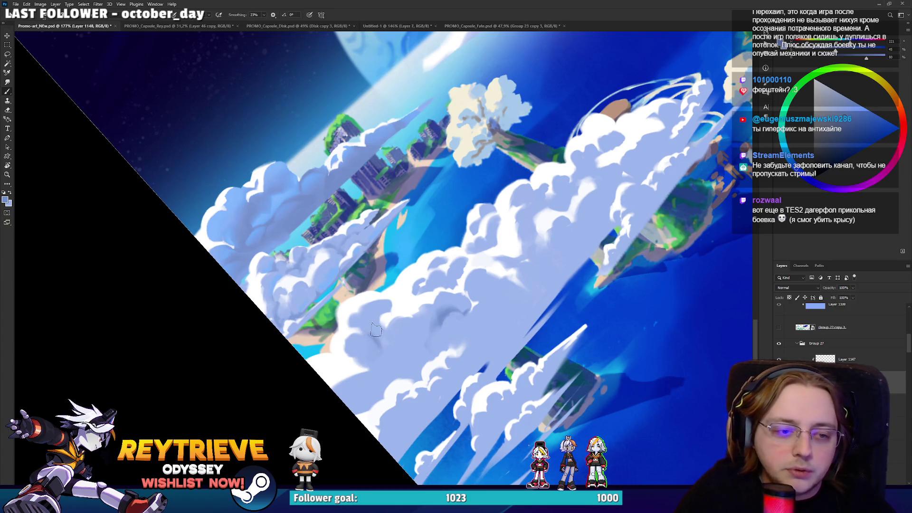
pyautogui.press('e')
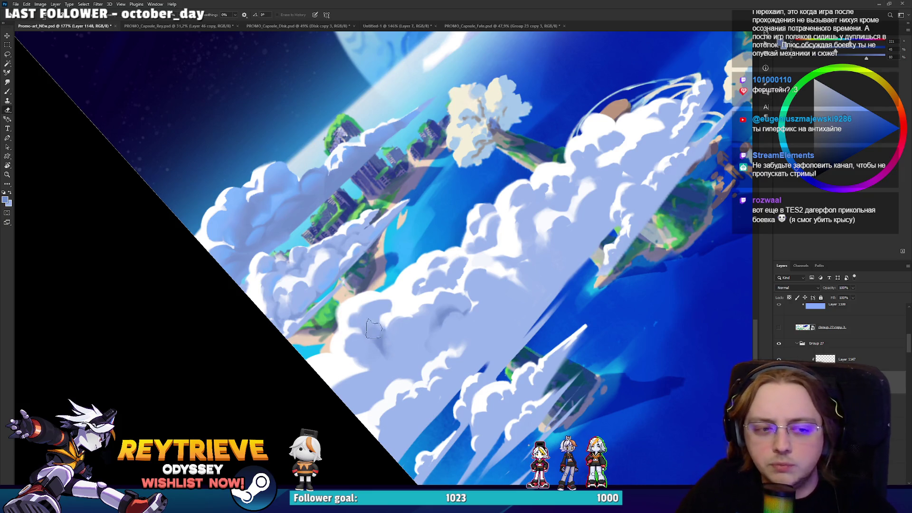
pyautogui.press('b')
# Step: Keep refining the lower cloud shadows, then pick a darker blue as the painting colour
pyautogui.press('e')
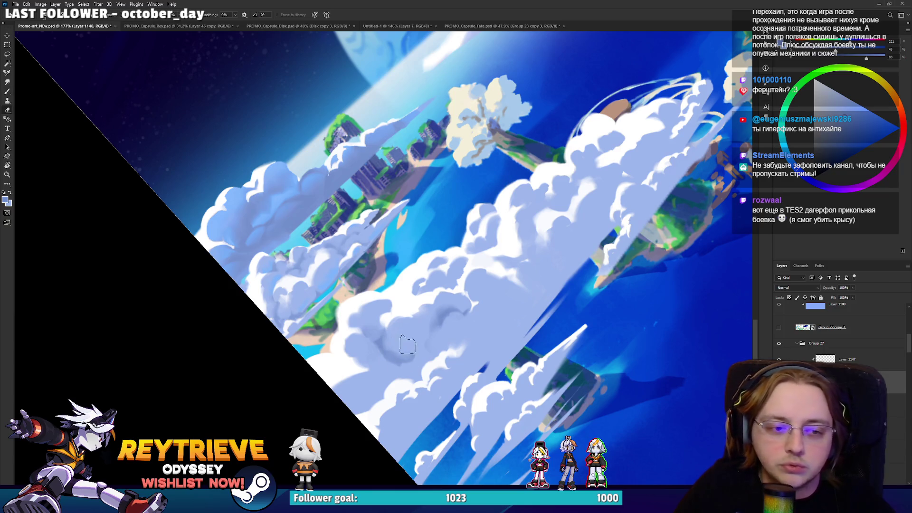
pyautogui.press('b')
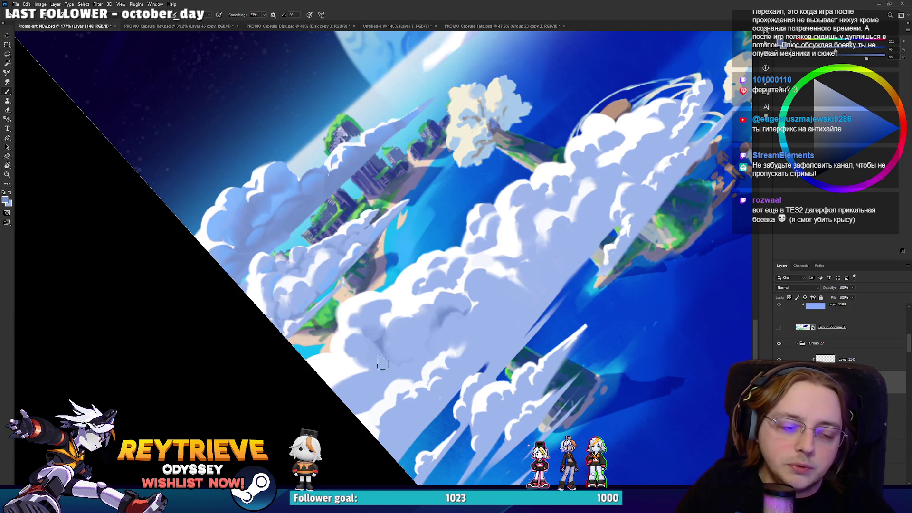
pyautogui.press('e')
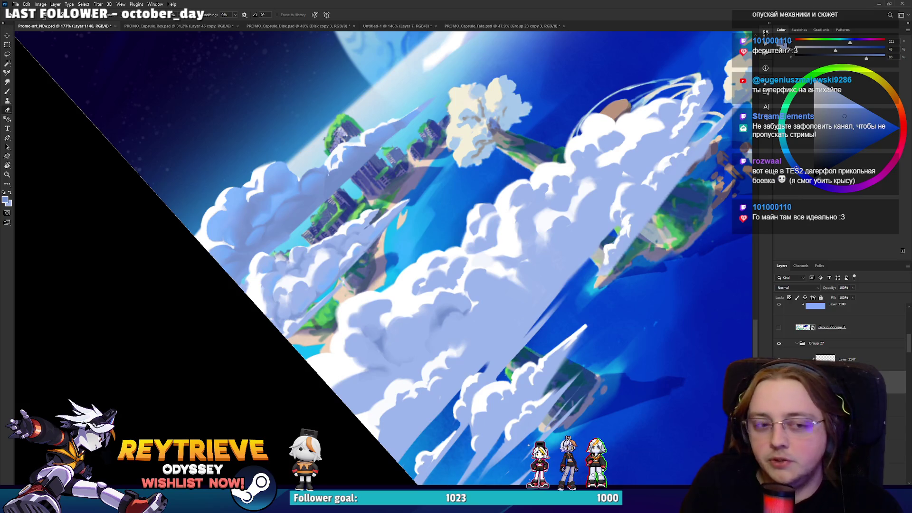
pyautogui.press('b')
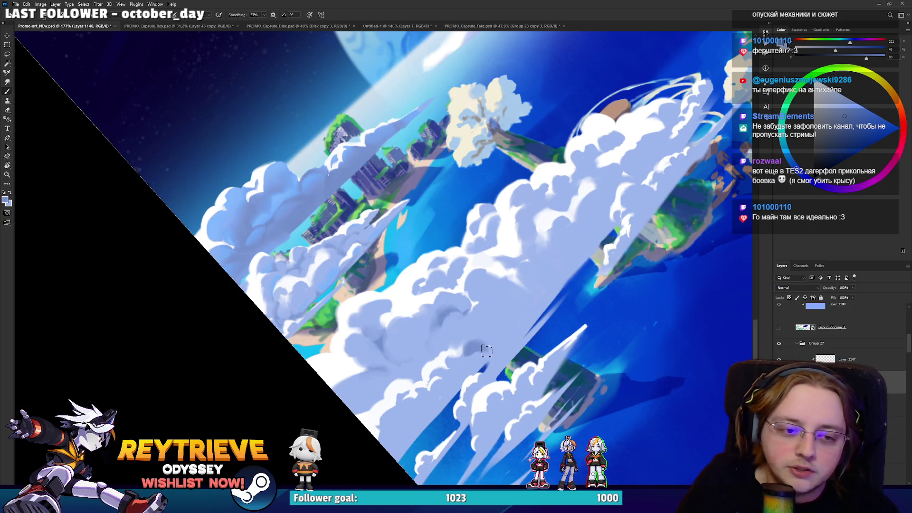
pyautogui.press('e')
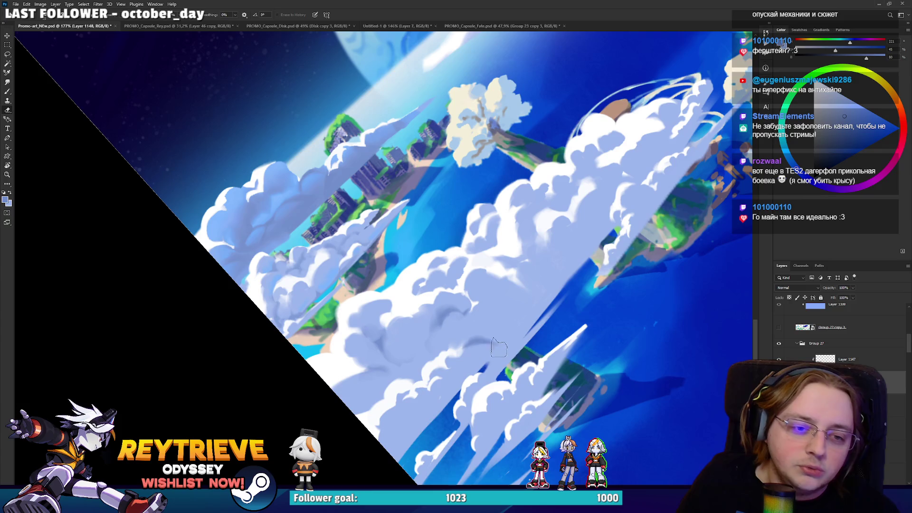
pyautogui.keyDown('alt'); pyautogui.click(492, 324); pyautogui.keyUp('alt')
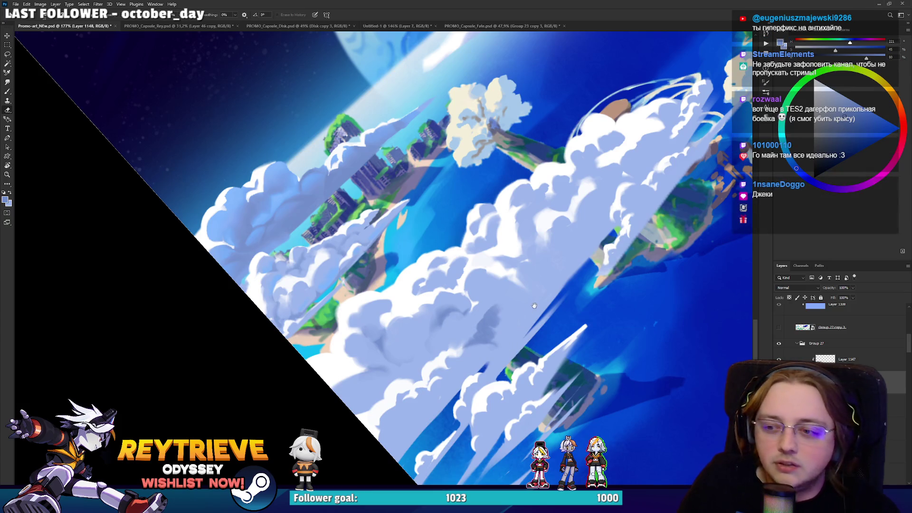
# Step: Rework lavender shadow shapes on the cloud bank near the planet, painting and erasing back
pyautogui.moveTo(534, 306); pyautogui.dragTo(503, 345)
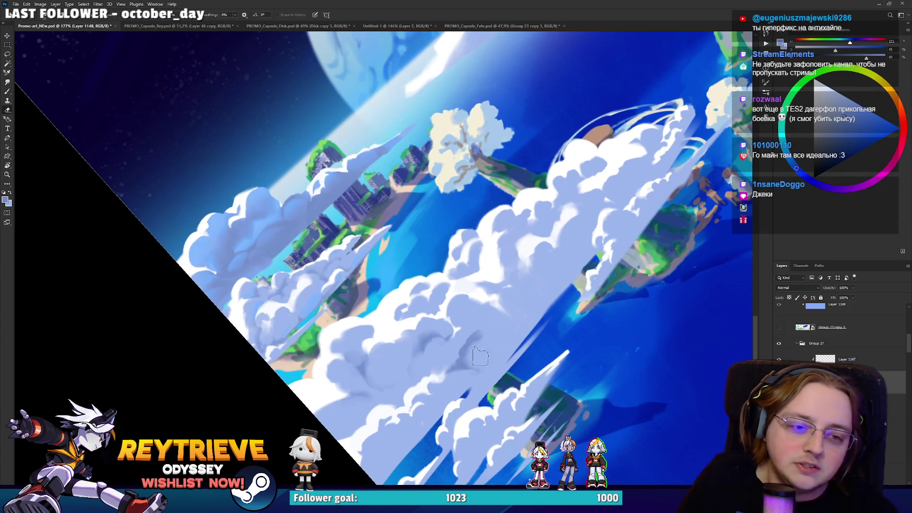
pyautogui.moveTo(467, 335); pyautogui.dragTo(479, 328)
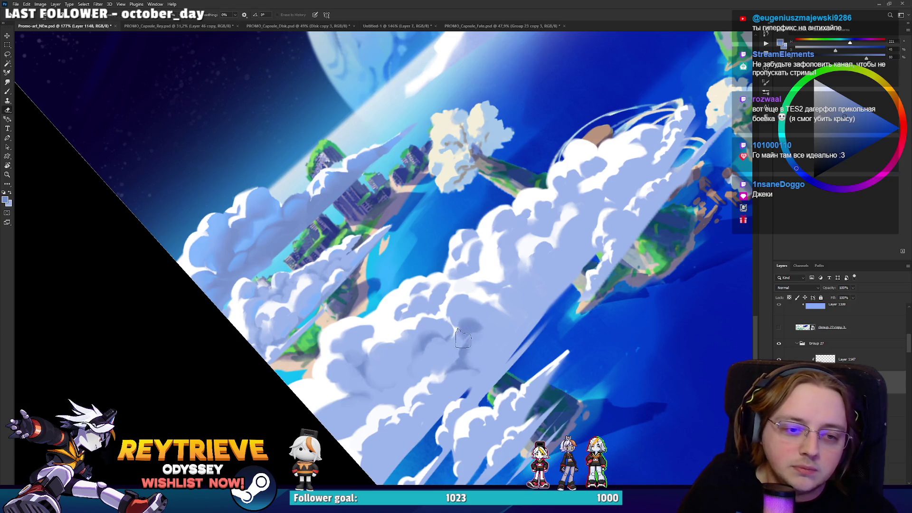
pyautogui.scroll(-1, 487, 335)
pyautogui.press('b')
pyautogui.press('e')
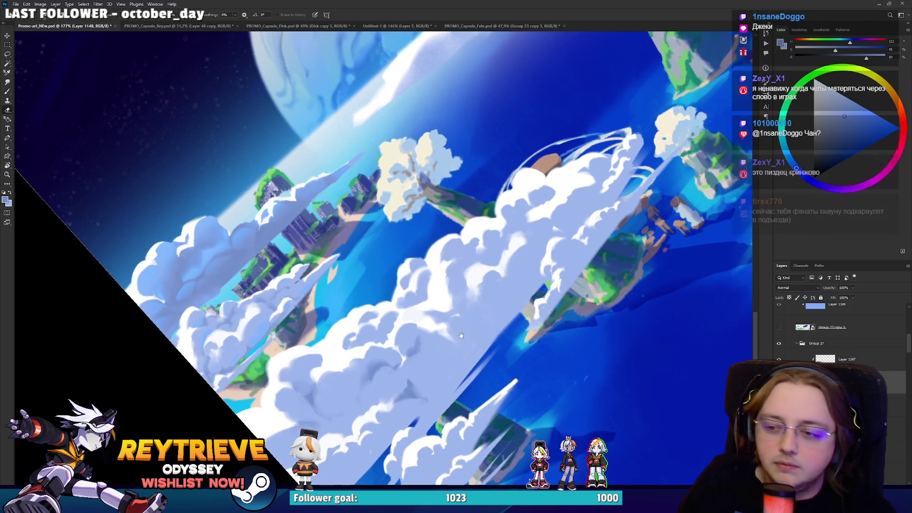
pyautogui.moveTo(469, 364); pyautogui.dragTo(433, 338)
pyautogui.press('b')
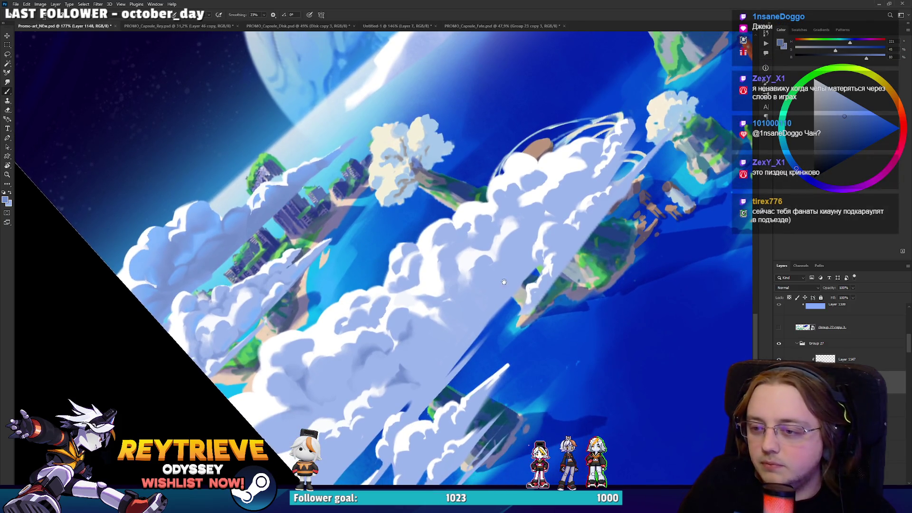
pyautogui.moveTo(502, 273); pyautogui.dragTo(469, 315)
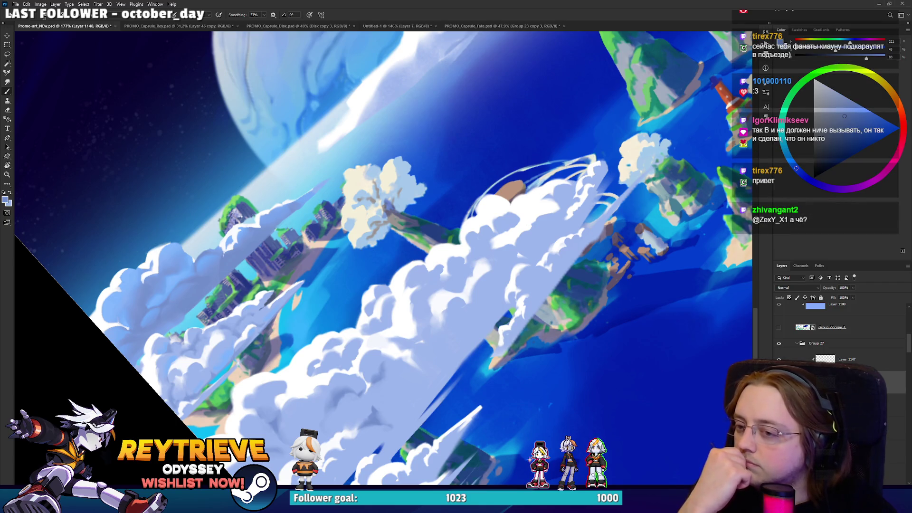
pyautogui.moveTo(456, 297)
pyautogui.mouseDown()
pyautogui.moveTo(461, 284)
pyautogui.moveTo(459, 299)
pyautogui.mouseUp()
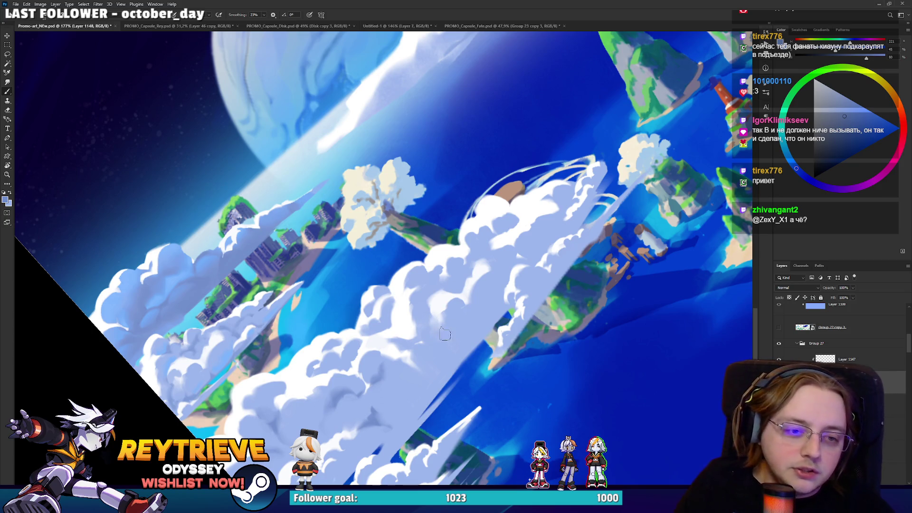
pyautogui.press('e')
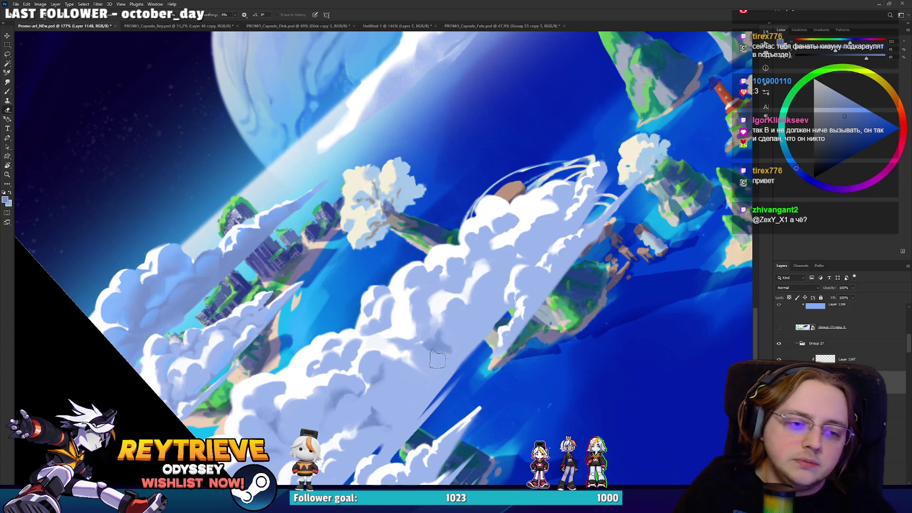
pyautogui.press('b')
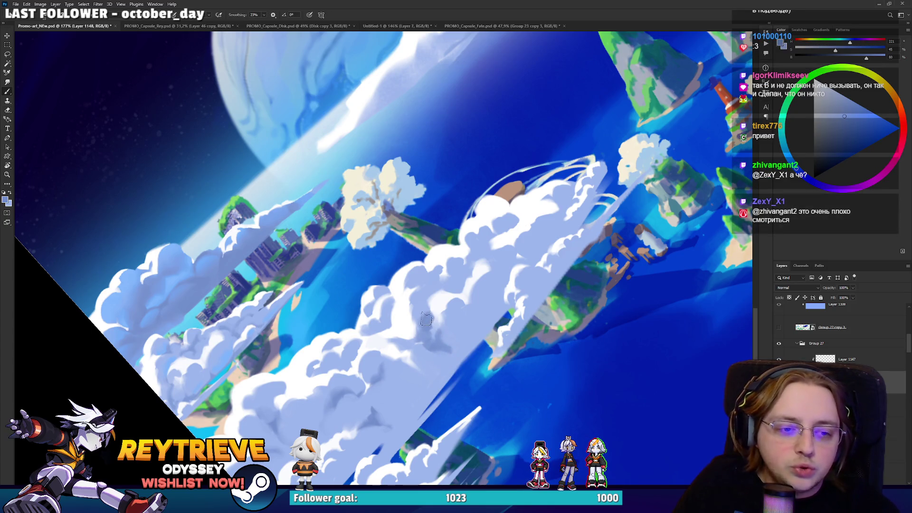
pyautogui.press('e')
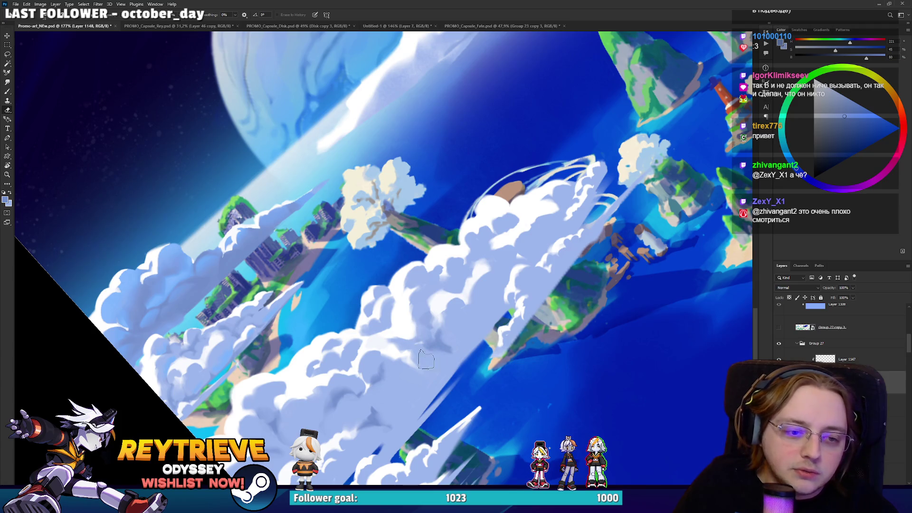
# Step: Paint and clean up cloud shadows beside the right-side islands with alternating brush and eraser
pyautogui.moveTo(443, 361); pyautogui.dragTo(405, 373)
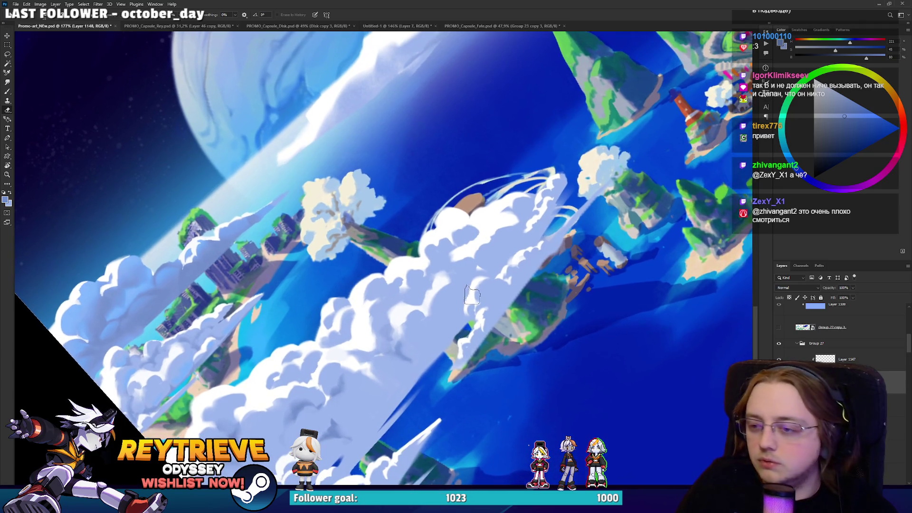
pyautogui.press('b')
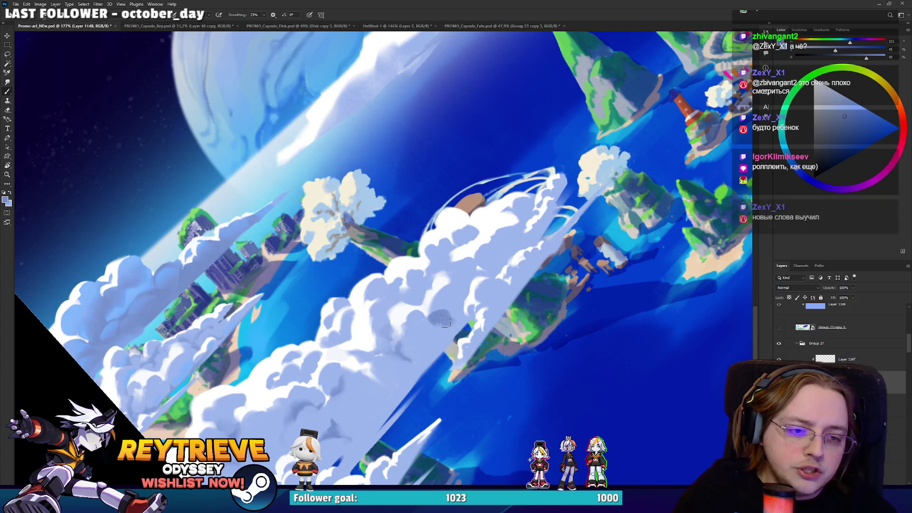
pyautogui.press('e')
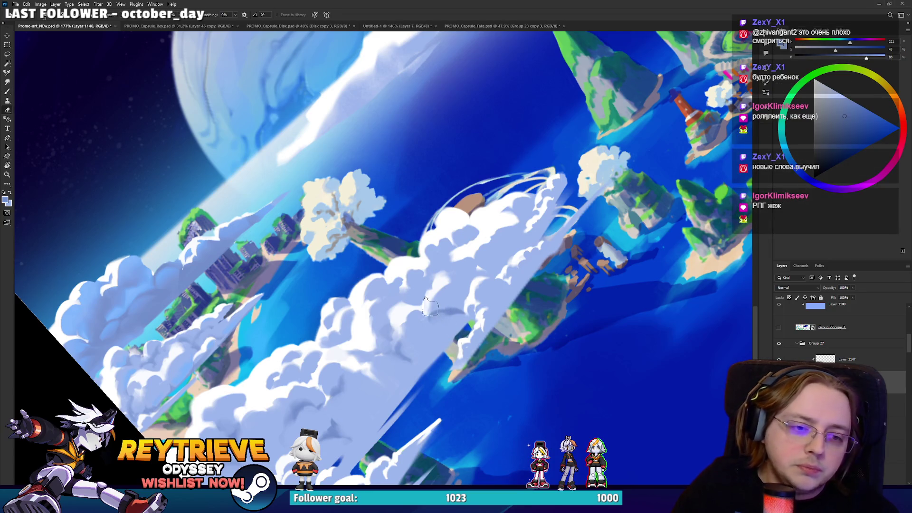
pyautogui.press('b')
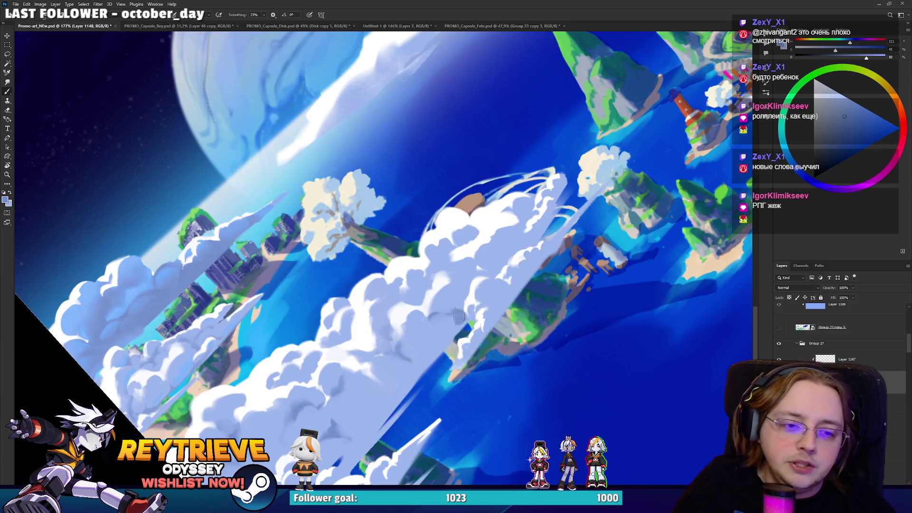
pyautogui.press('e')
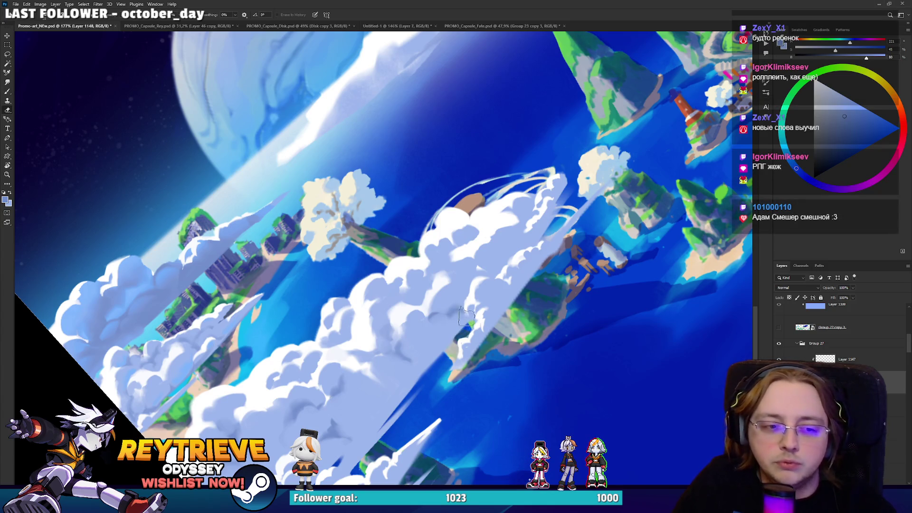
pyautogui.press('b')
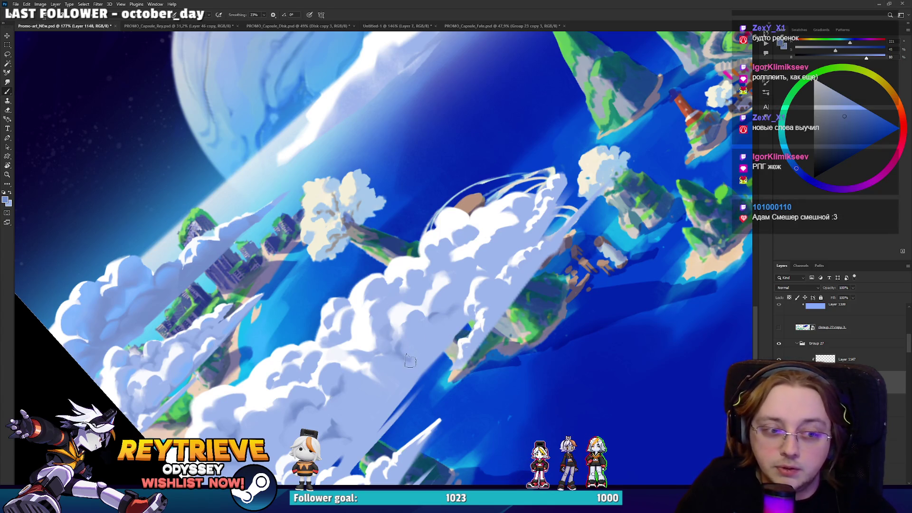
pyautogui.press('e')
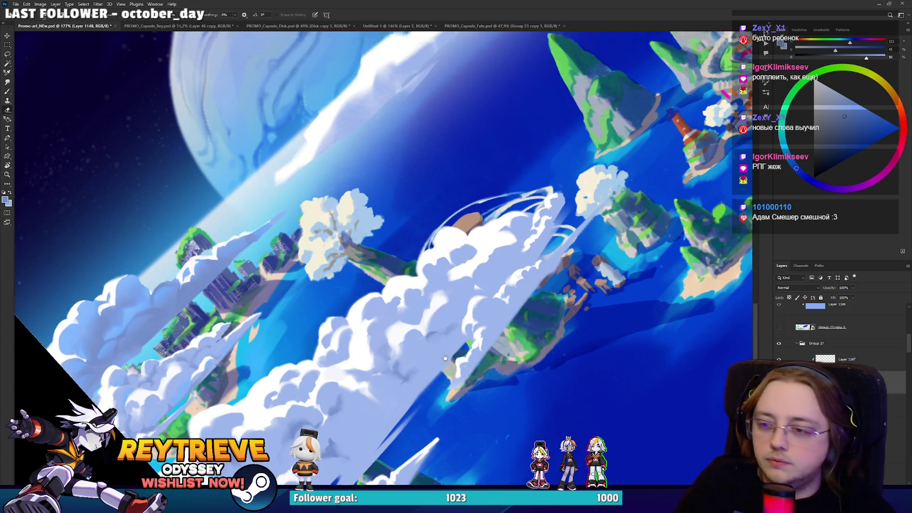
pyautogui.moveTo(423, 360)
pyautogui.mouseDown()
pyautogui.moveTo(448, 347)
pyautogui.moveTo(432, 391)
pyautogui.mouseUp()
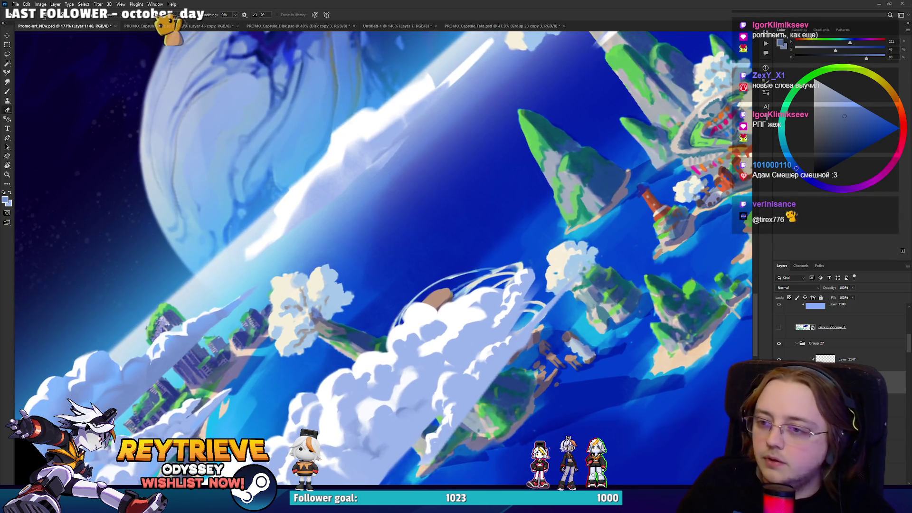
pyautogui.press('b')
pyautogui.press('e')
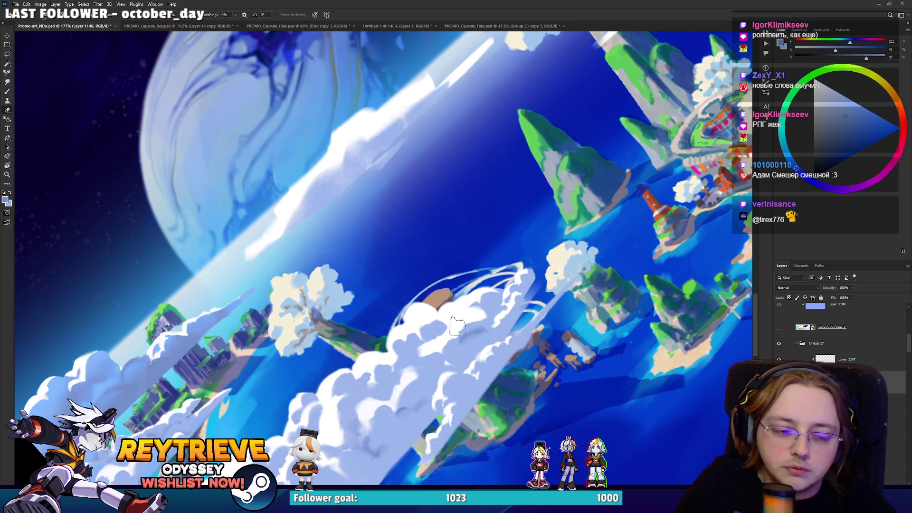
# Step: Level the tilted view and refine shadow edges lower down the central cloud bank
pyautogui.moveTo(514, 318)
pyautogui.mouseDown()
pyautogui.moveTo(414, 379)
pyautogui.moveTo(428, 379)
pyautogui.mouseUp()
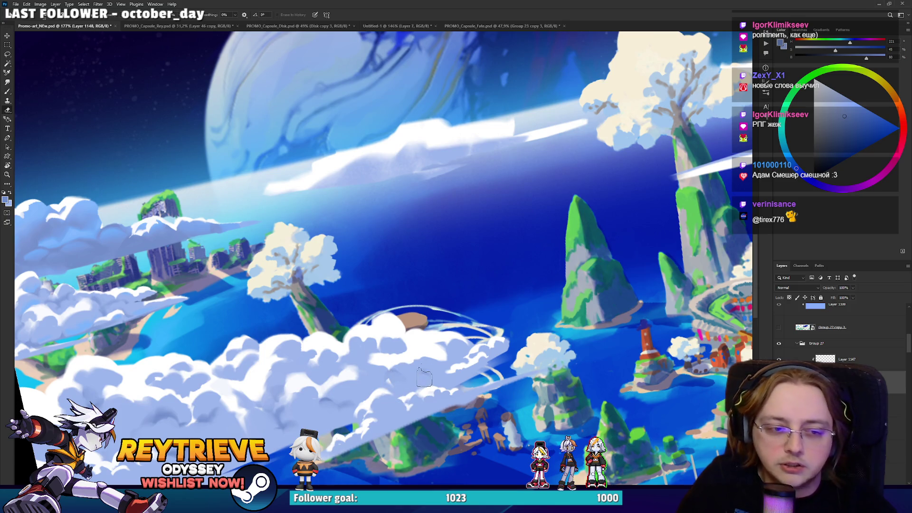
pyautogui.moveTo(412, 365); pyautogui.dragTo(442, 333)
pyautogui.press('b')
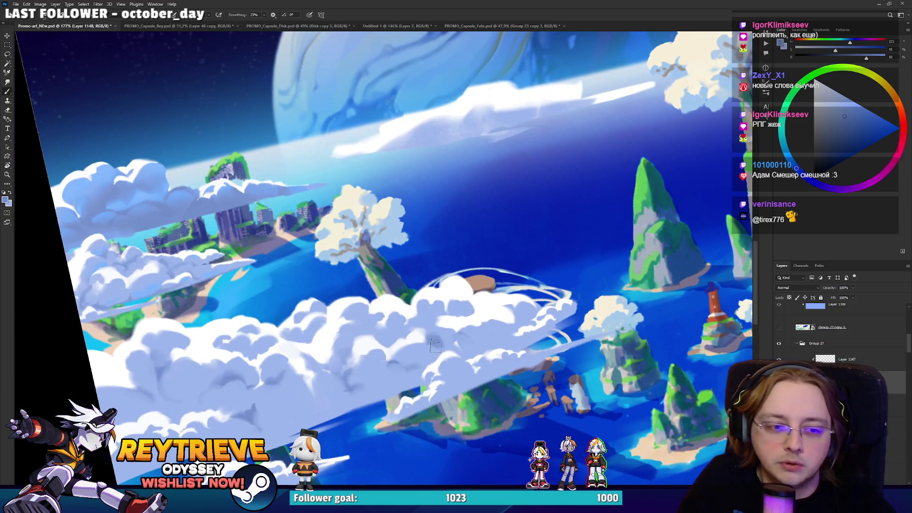
pyautogui.press('e')
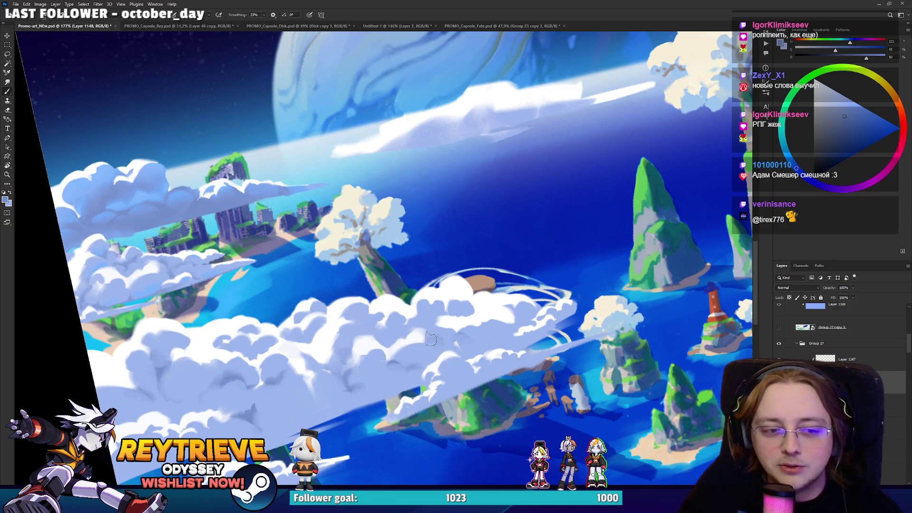
pyautogui.moveTo(469, 330)
pyautogui.mouseDown()
pyautogui.moveTo(462, 359)
pyautogui.moveTo(501, 324)
pyautogui.mouseUp()
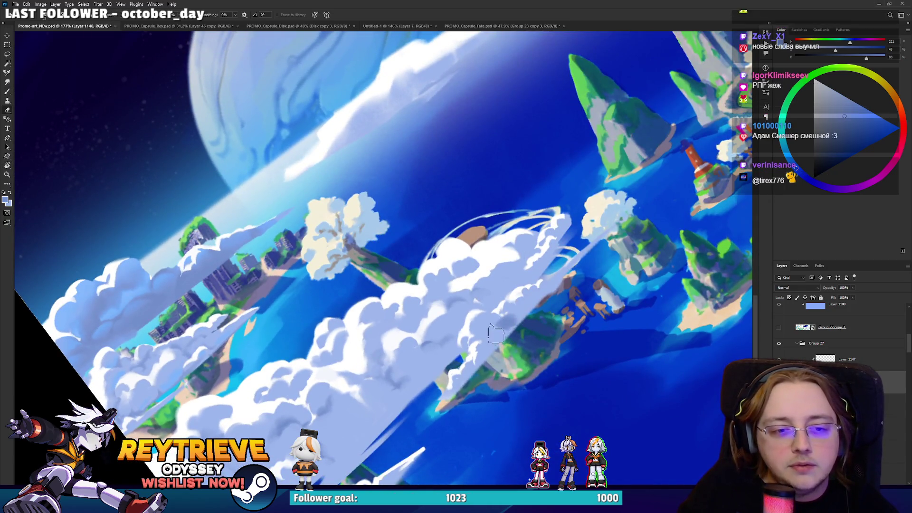
pyautogui.moveTo(502, 325); pyautogui.dragTo(522, 346)
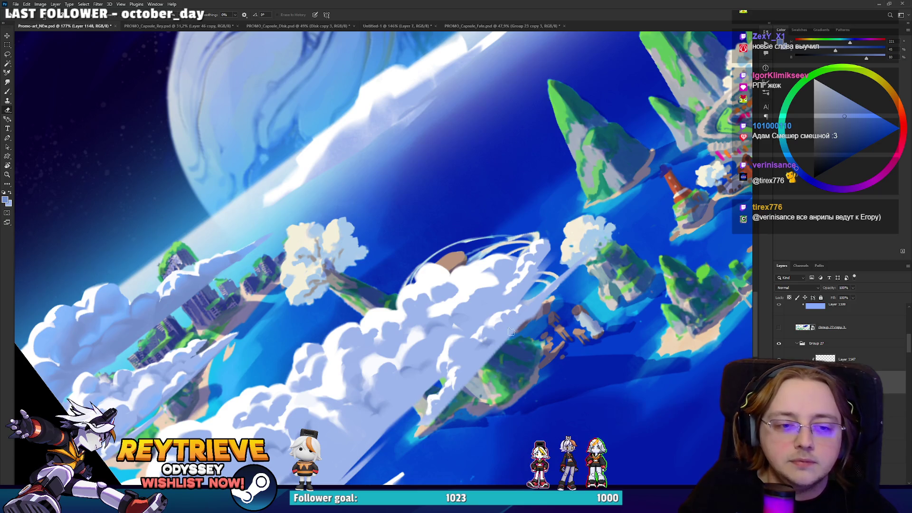
pyautogui.press('b')
pyautogui.press('e')
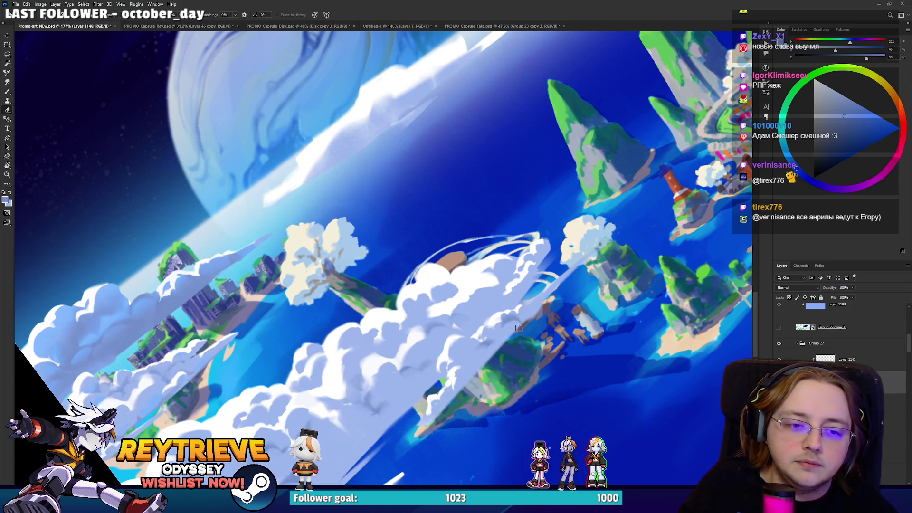
# Step: Fill the lower half of the cloud bank with broad soft lavender-blue shading, erasing stray strokes
pyautogui.press('b')
pyautogui.press('e')
pyautogui.press('b')
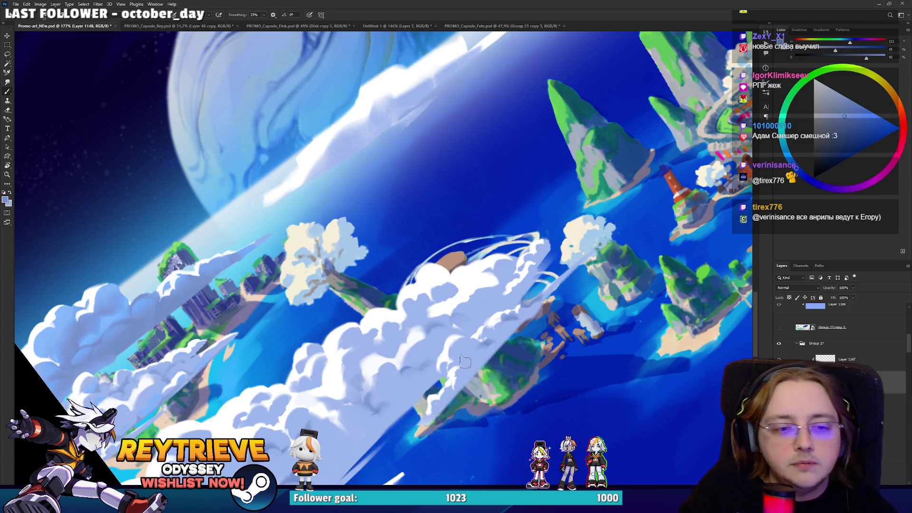
pyautogui.press('e')
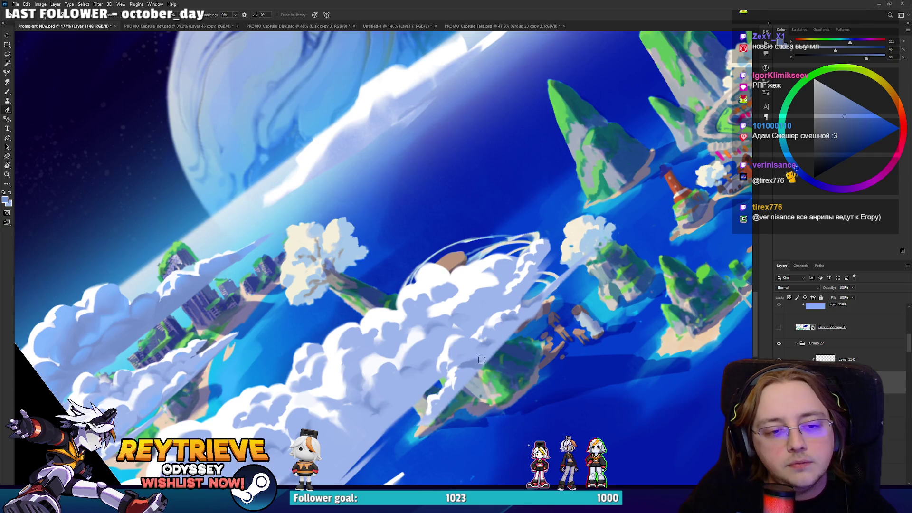
pyautogui.press('b')
pyautogui.press('e')
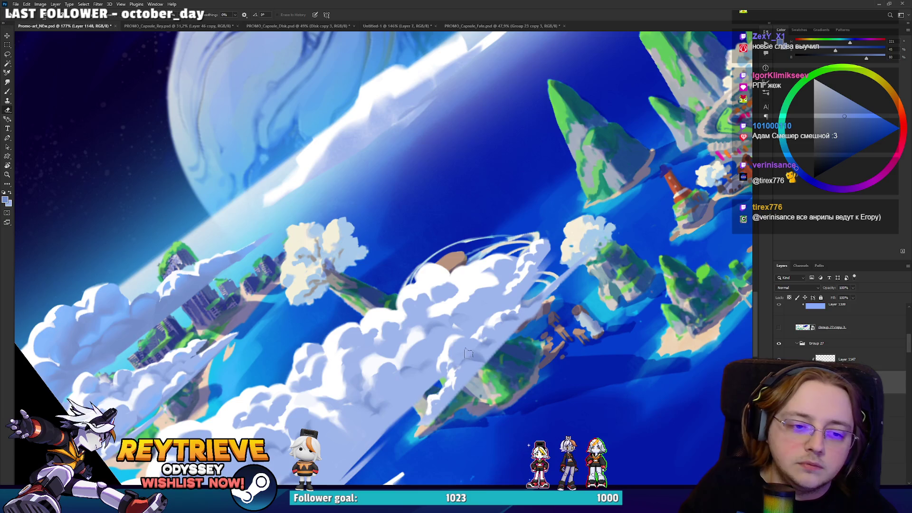
pyautogui.press('b')
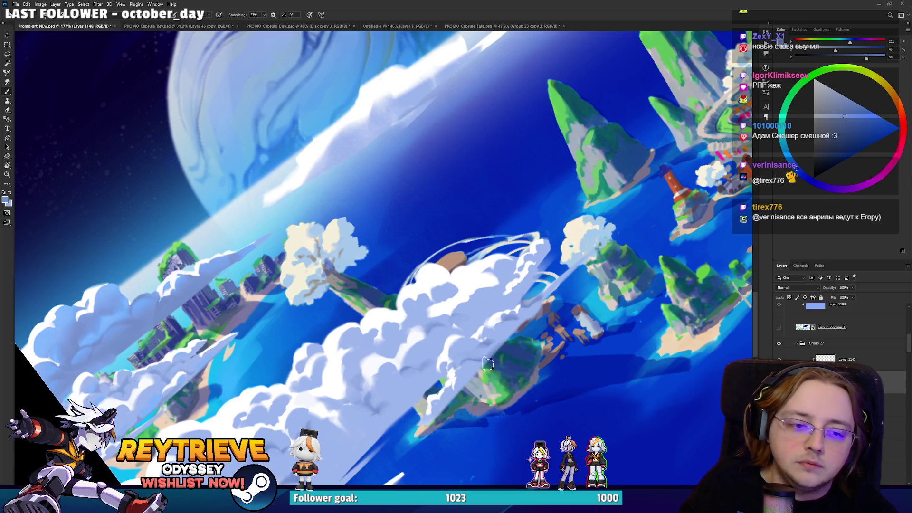
pyautogui.moveTo(529, 327); pyautogui.dragTo(504, 330)
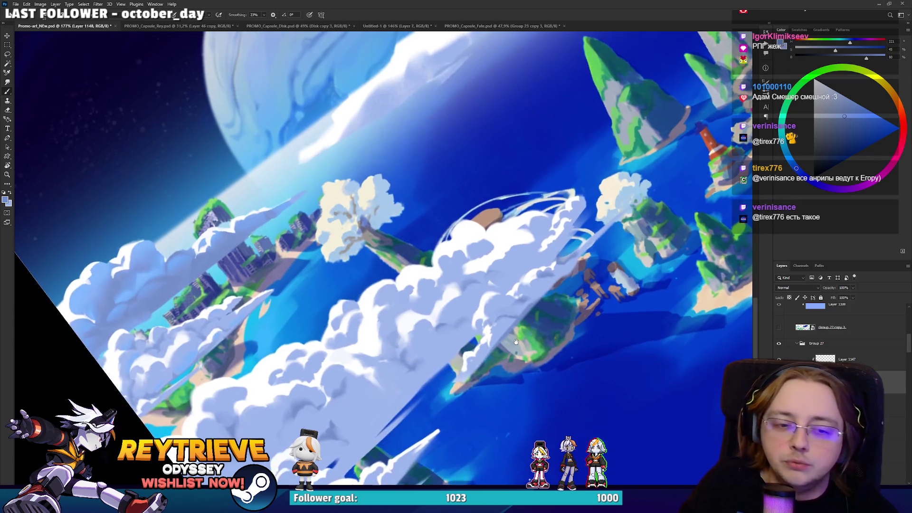
pyautogui.scroll(-1, 397, 332)
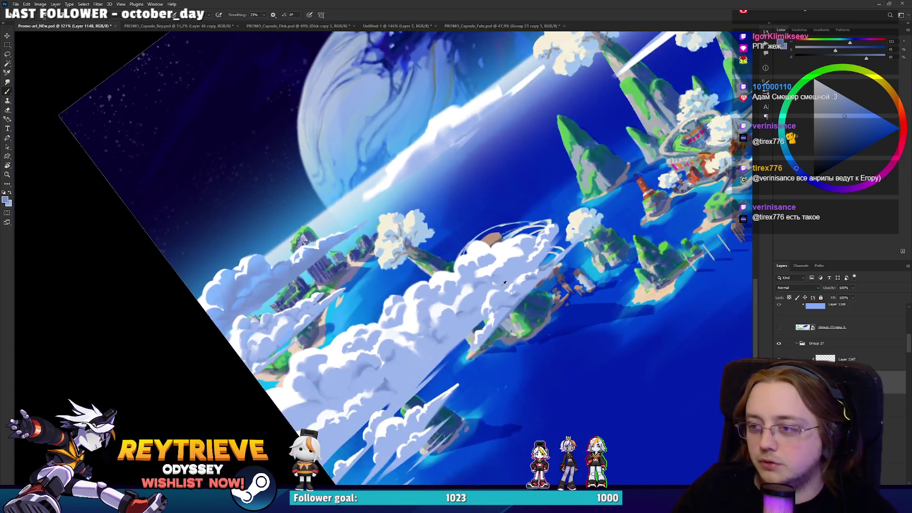
pyautogui.scroll(-1, 396, 332)
pyautogui.scroll(-1, 397, 332)
pyautogui.scroll(2, 397, 332)
pyautogui.scroll(1, 396, 332)
pyautogui.scroll(1, 413, 329)
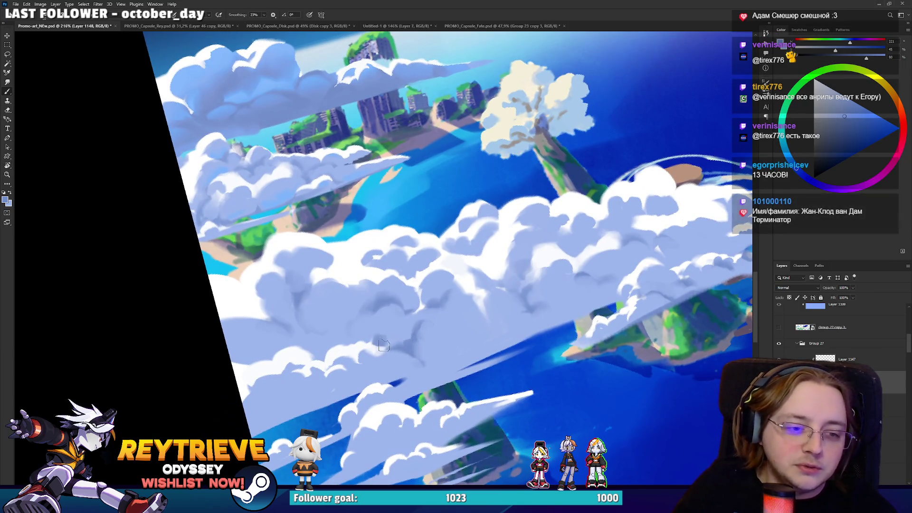
pyautogui.moveTo(395, 327); pyautogui.dragTo(432, 331)
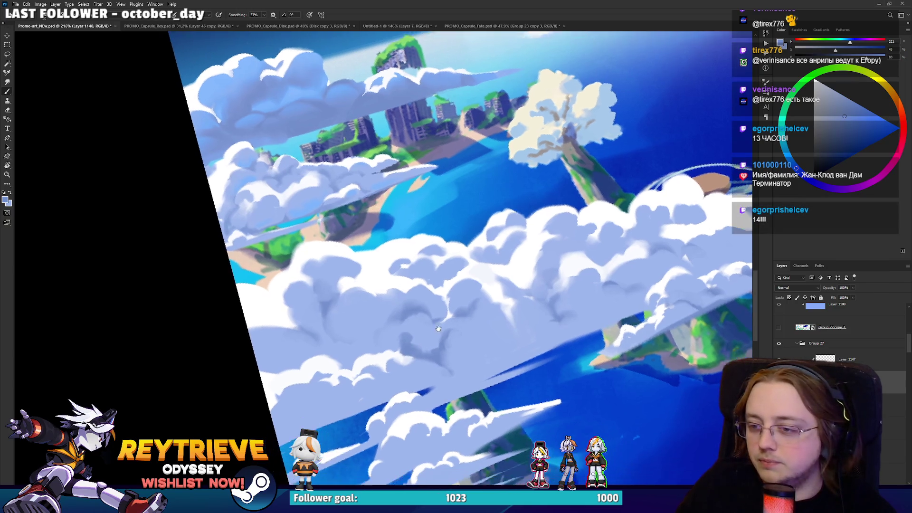
pyautogui.press('e')
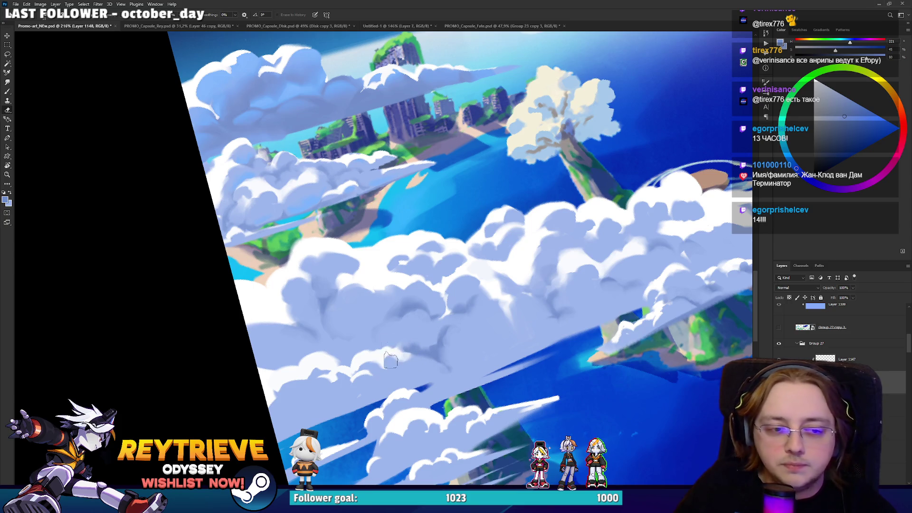
pyautogui.hotkey('ctrl', '0')
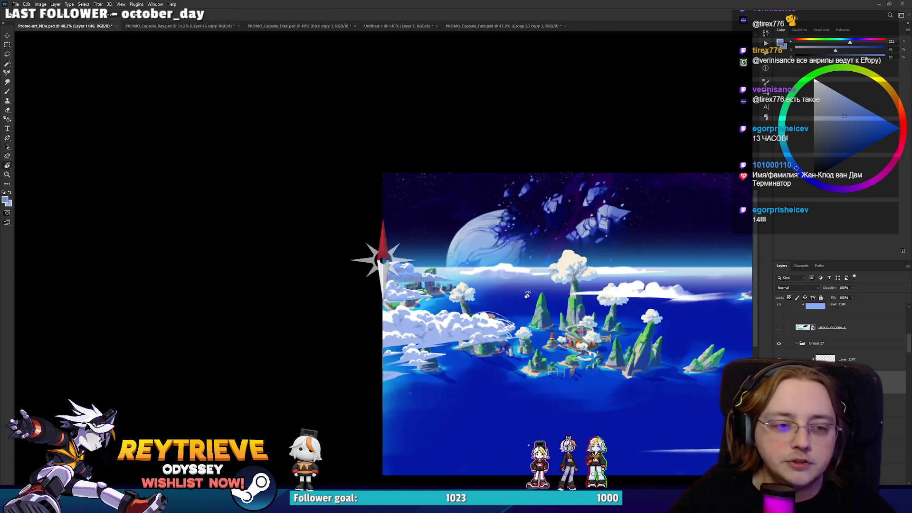
pyautogui.scroll(2, 454, 417)
pyautogui.scroll(1, 455, 417)
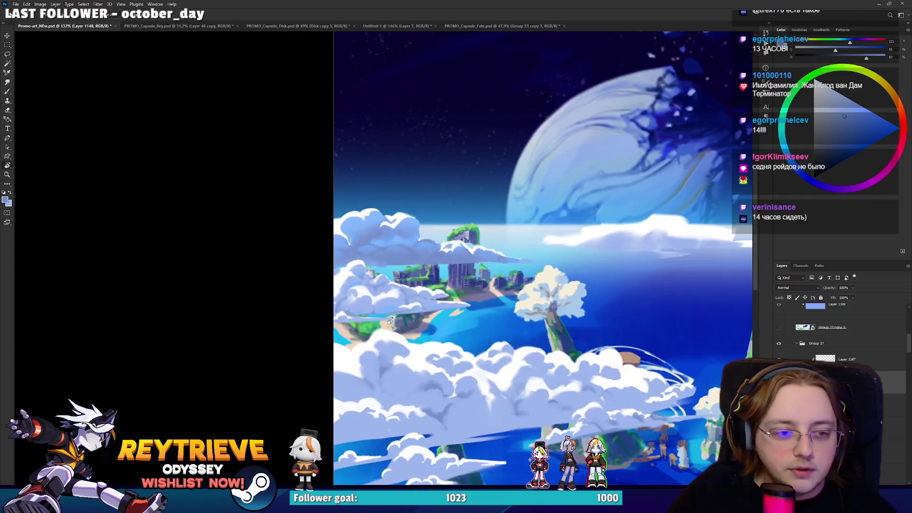
pyautogui.scroll(1, 455, 417)
# Step: Rotate the view counter-clockwise and pan to the cloud bank below the ruined city island
pyautogui.moveTo(454, 417); pyautogui.dragTo(470, 339)
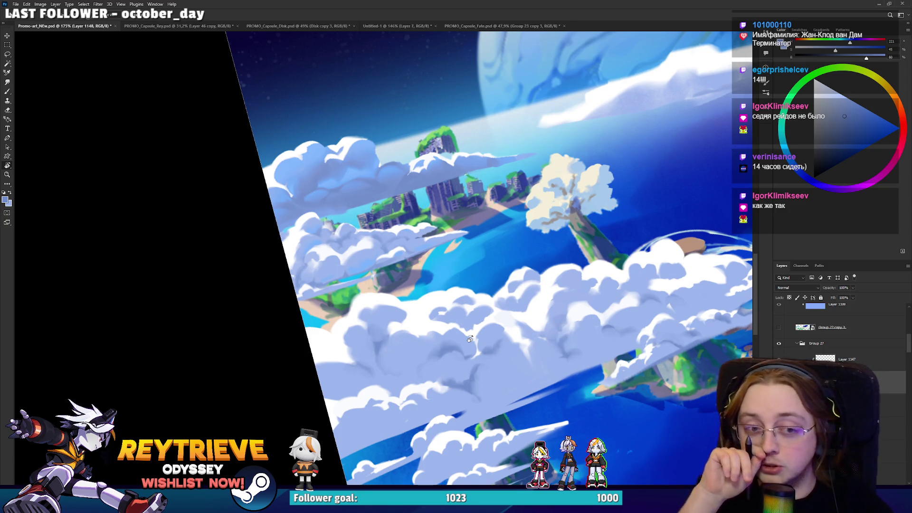
pyautogui.moveTo(469, 339); pyautogui.dragTo(457, 357)
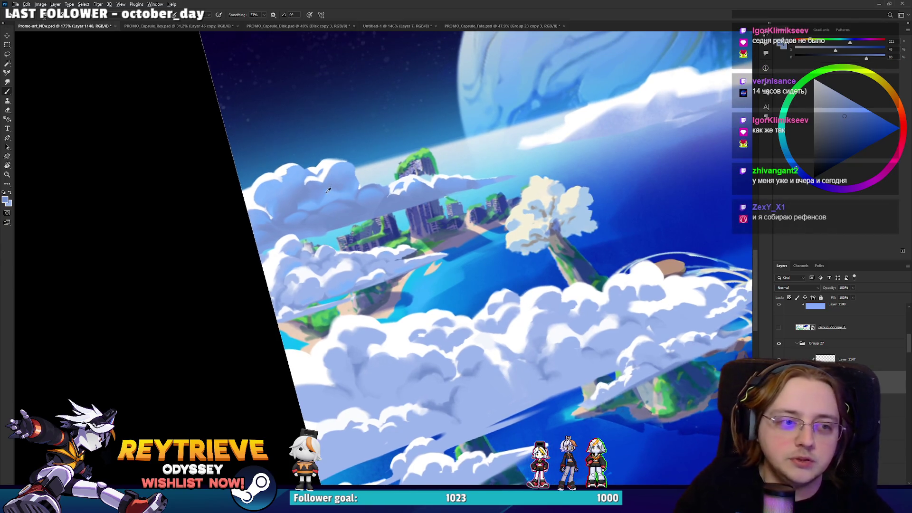
pyautogui.moveTo(429, 249); pyautogui.dragTo(343, 318)
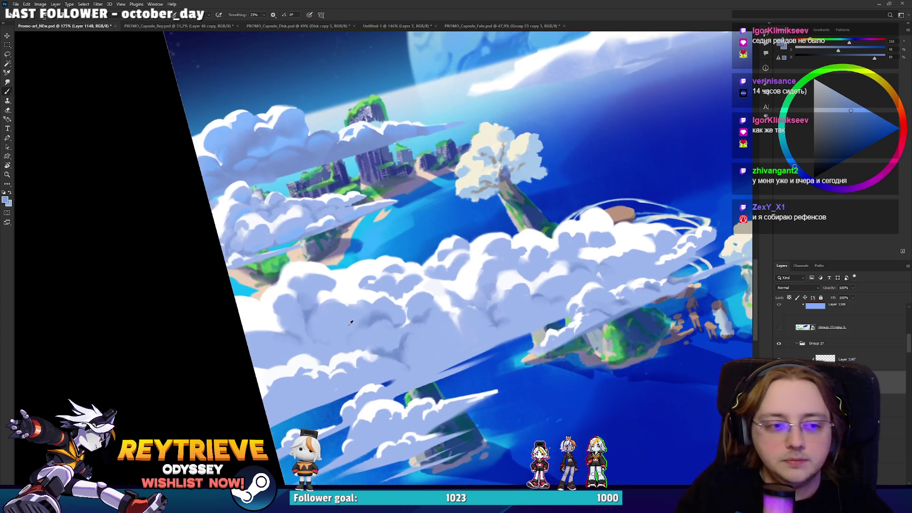
pyautogui.moveTo(406, 365); pyautogui.dragTo(414, 330)
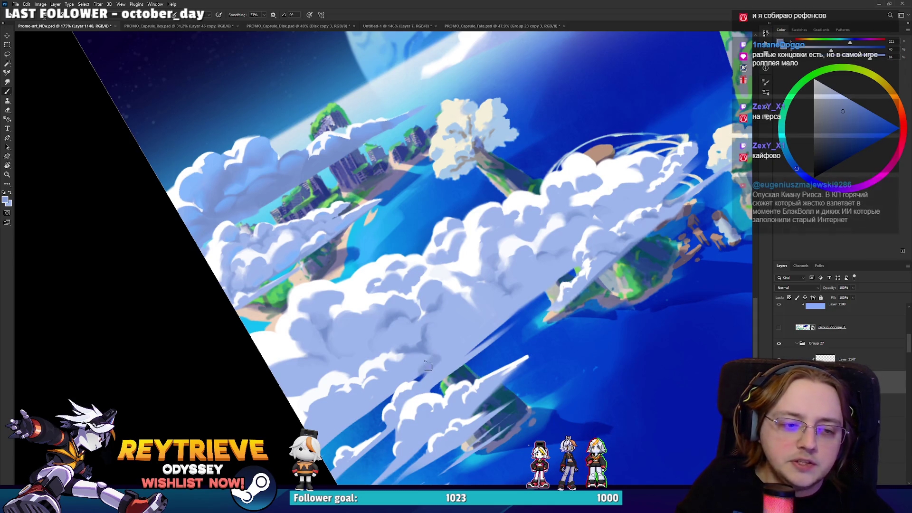
# Step: Touch up the darker lavender shadow folds on that cloud bank, painting and erasing in turns
pyautogui.press('e')
pyautogui.press('b')
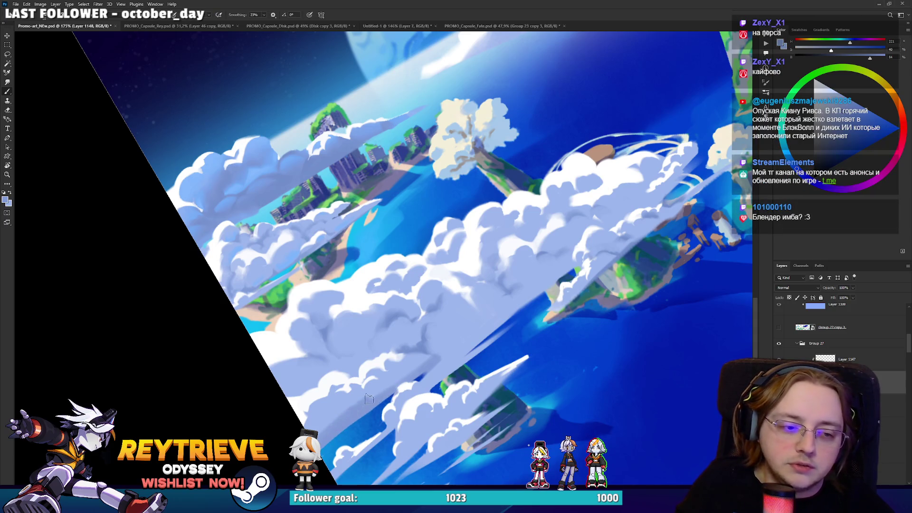
pyautogui.press('e')
pyautogui.press('b')
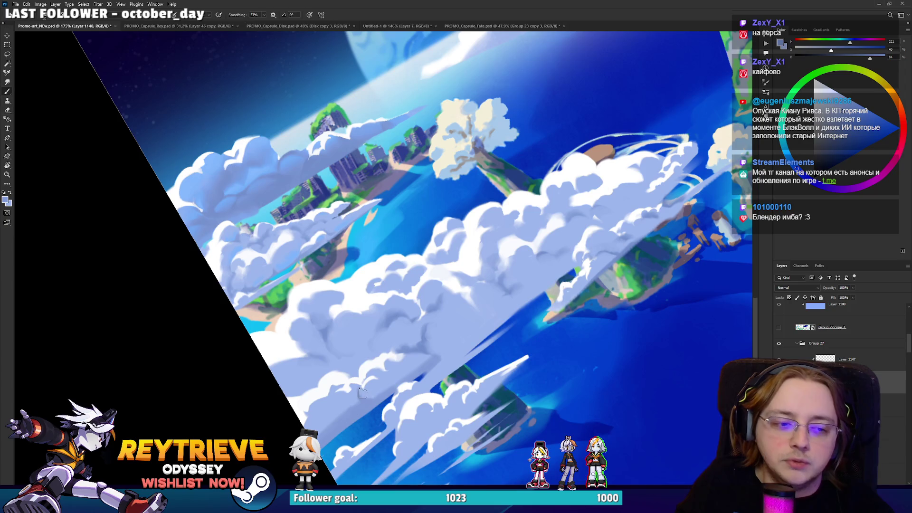
pyautogui.press('e')
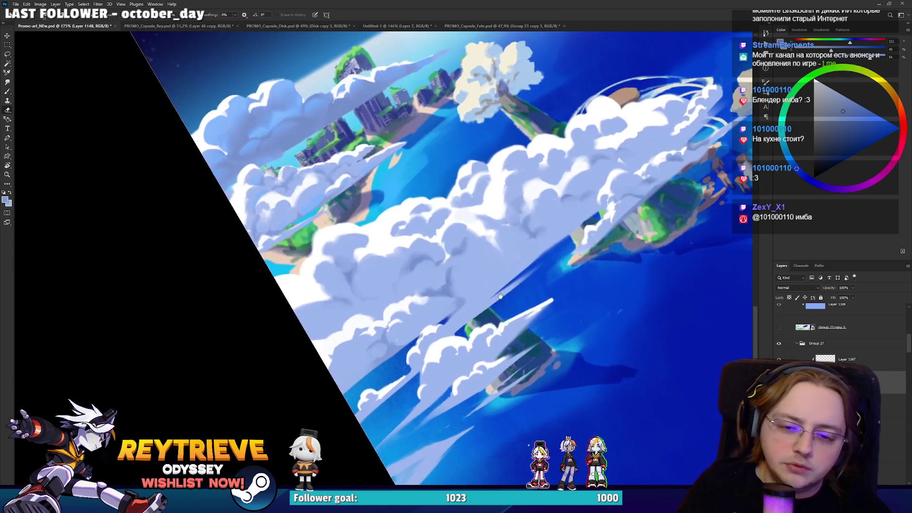
pyautogui.moveTo(548, 424); pyautogui.dragTo(574, 385)
pyautogui.hotkey('shift', 'b')
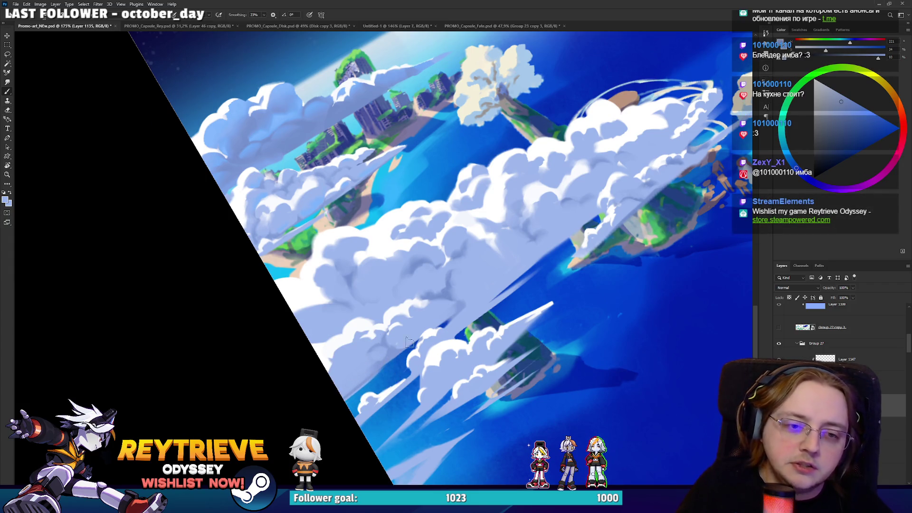
pyautogui.hotkey('shift', 'b')
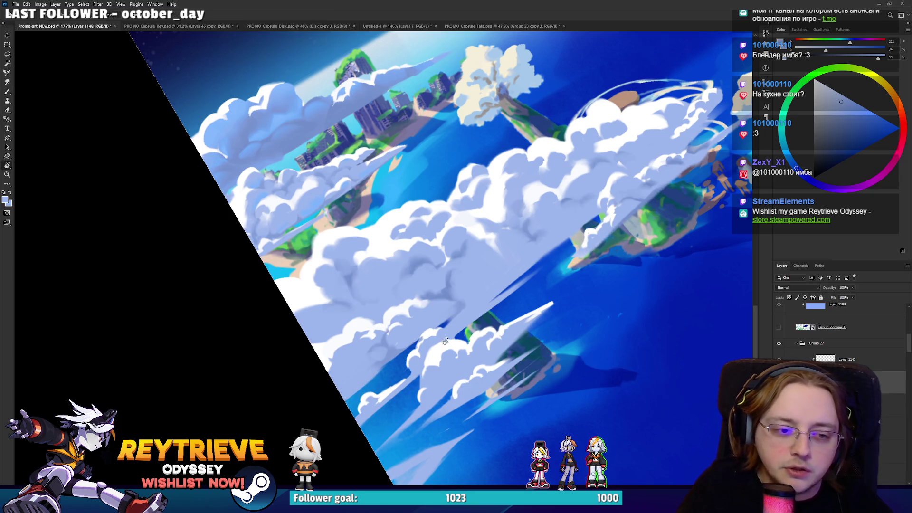
pyautogui.moveTo(362, 385); pyautogui.dragTo(385, 328)
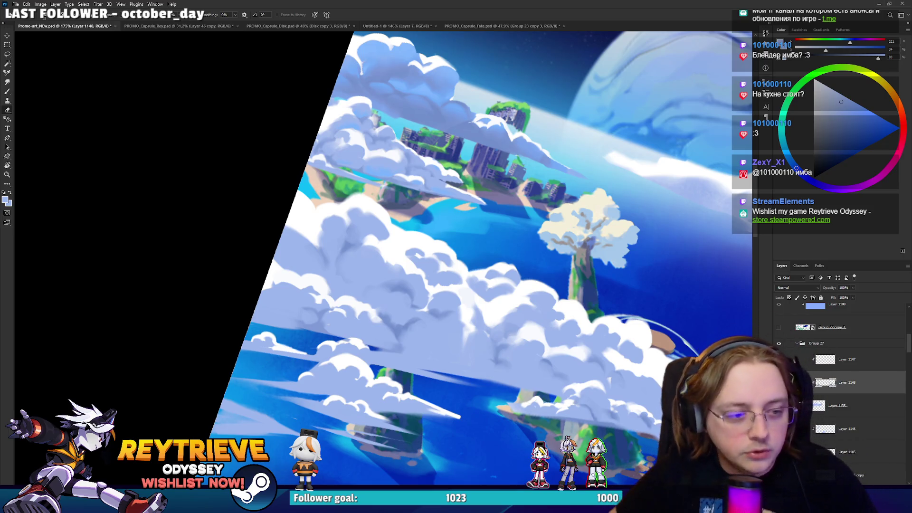
pyautogui.moveTo(385, 300); pyautogui.dragTo(426, 342)
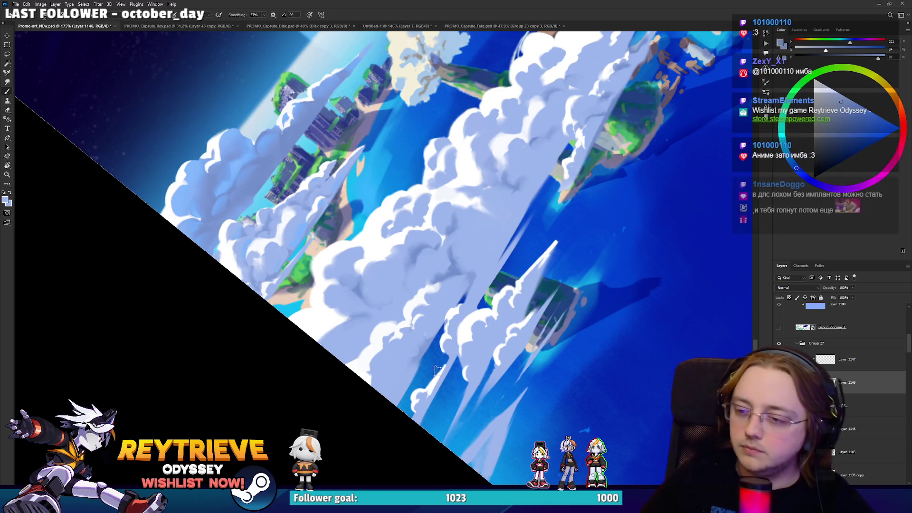
pyautogui.moveTo(436, 341); pyautogui.dragTo(450, 325)
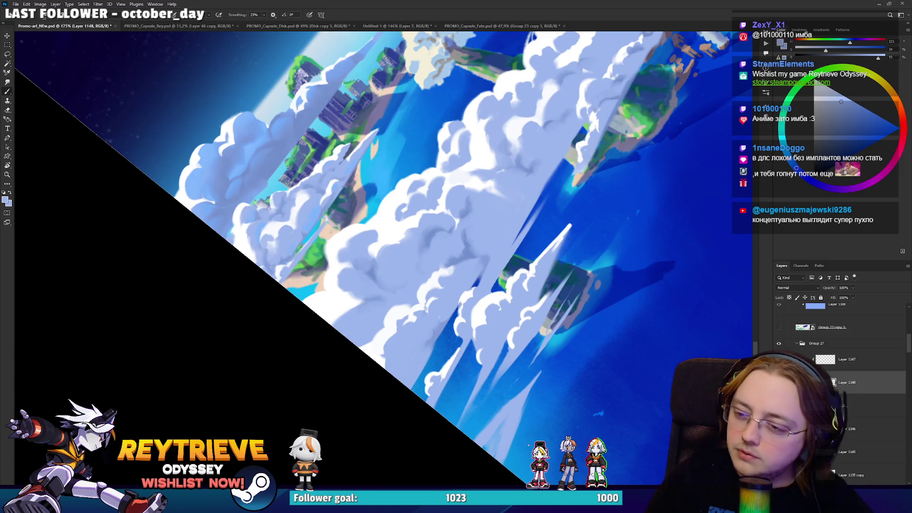
# Step: Pick a new colour and rework the cloud edge by the lower island with brush and Erase to History
pyautogui.keyDown('alt'); pyautogui.click(434, 326); pyautogui.keyUp('alt')
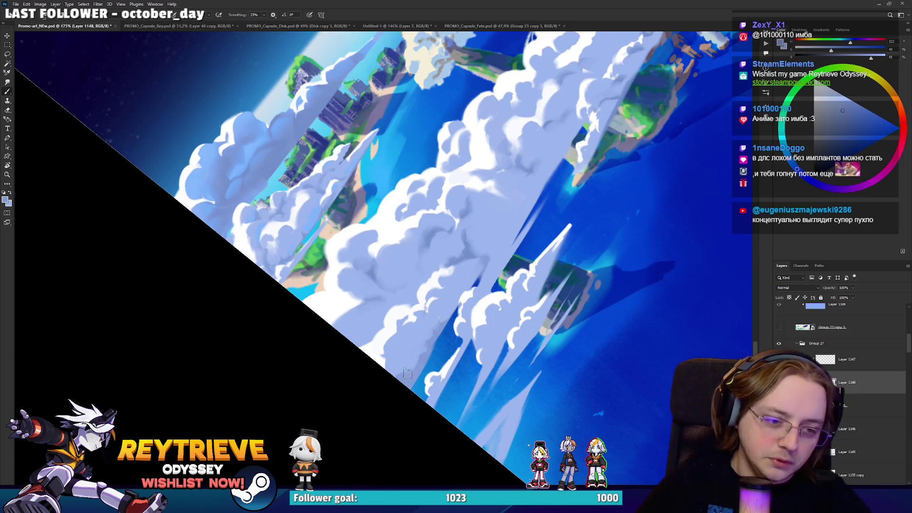
pyautogui.press('e')
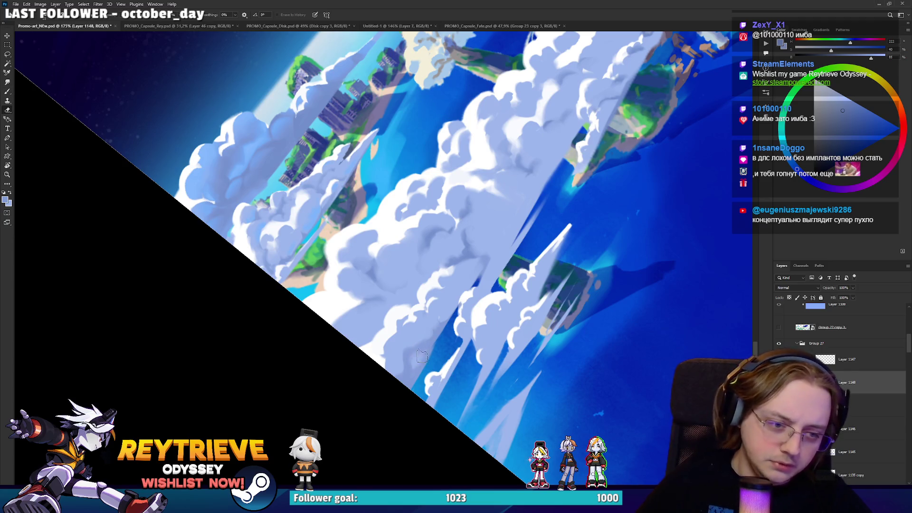
pyautogui.press('b')
pyautogui.moveTo(438, 343); pyautogui.dragTo(442, 326)
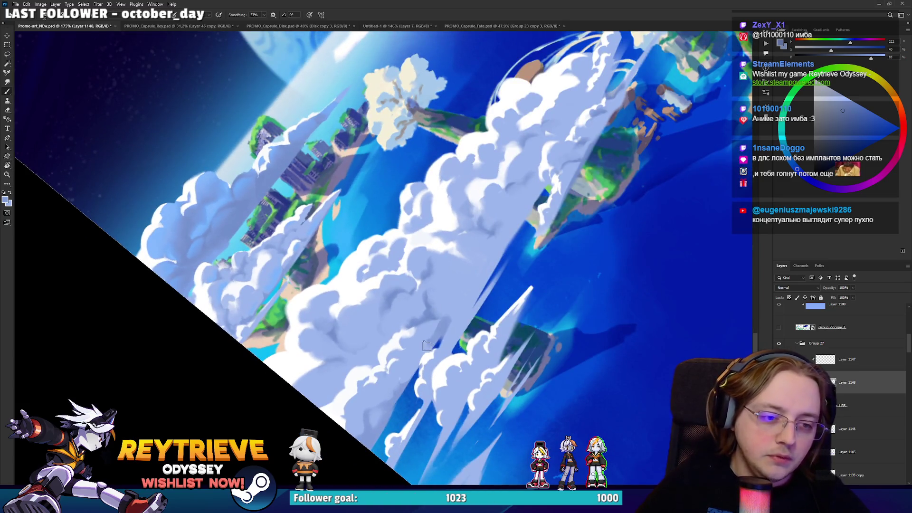
pyautogui.press('e')
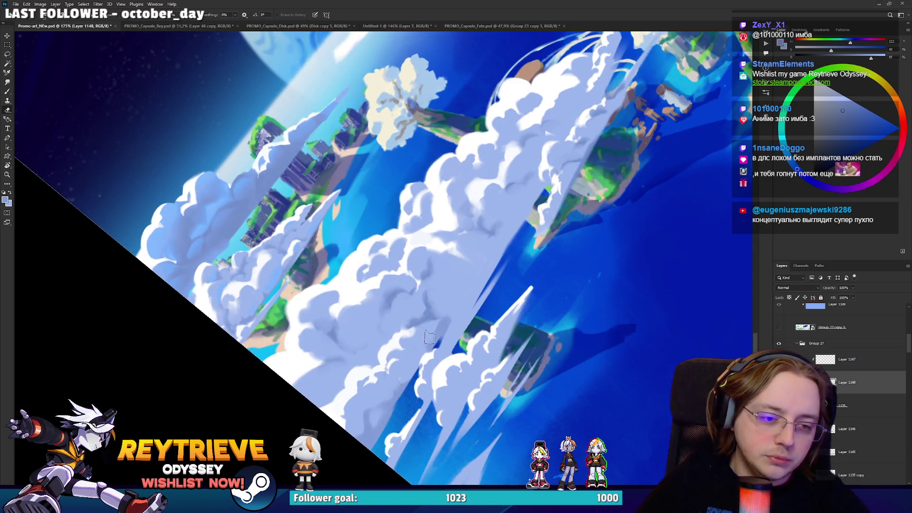
pyautogui.press('b')
pyautogui.moveTo(458, 293)
pyautogui.mouseDown()
pyautogui.moveTo(483, 317)
pyautogui.moveTo(412, 403)
pyautogui.mouseUp()
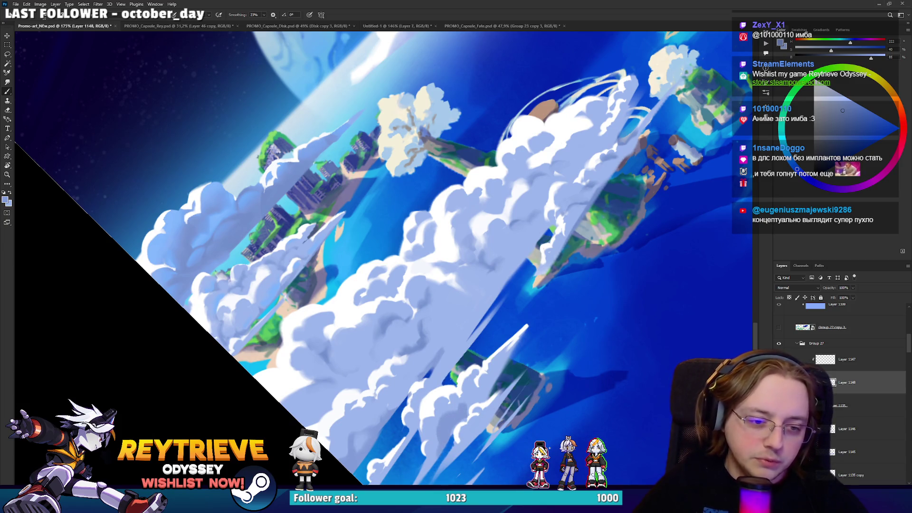
pyautogui.moveTo(521, 341); pyautogui.dragTo(506, 415)
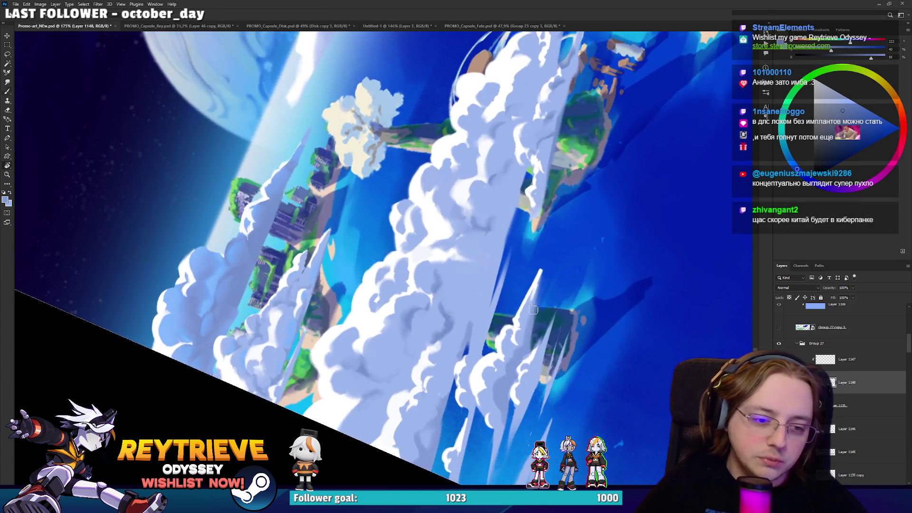
# Step: Restore fresh white puffs along the lower cloud edge by erasing back to history
pyautogui.press('e')
pyautogui.moveTo(499, 400)
pyautogui.mouseDown()
pyautogui.moveTo(536, 353)
pyautogui.moveTo(482, 215)
pyautogui.mouseUp()
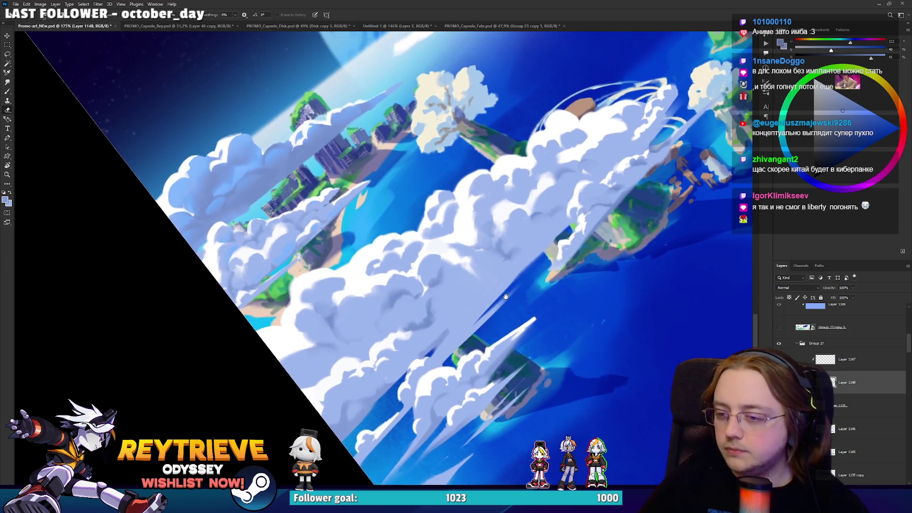
pyautogui.moveTo(506, 296); pyautogui.dragTo(506, 318)
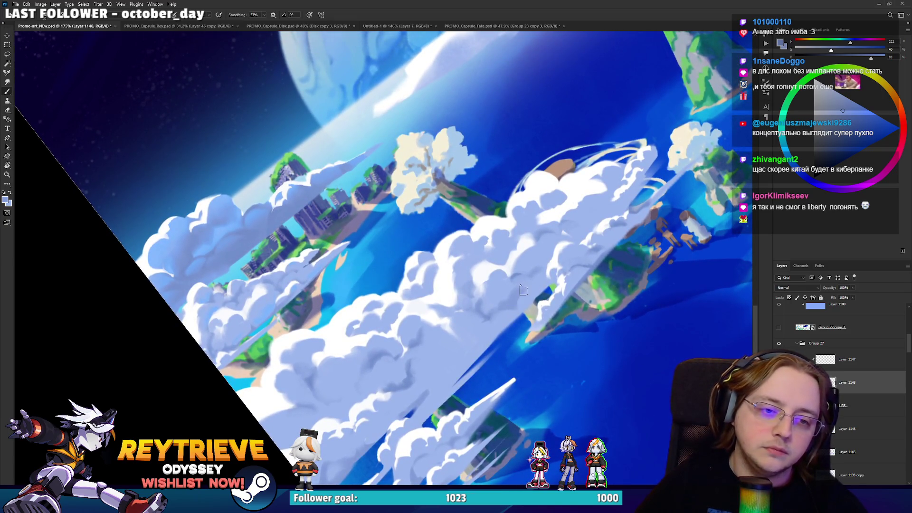
pyautogui.moveTo(513, 311); pyautogui.dragTo(468, 301)
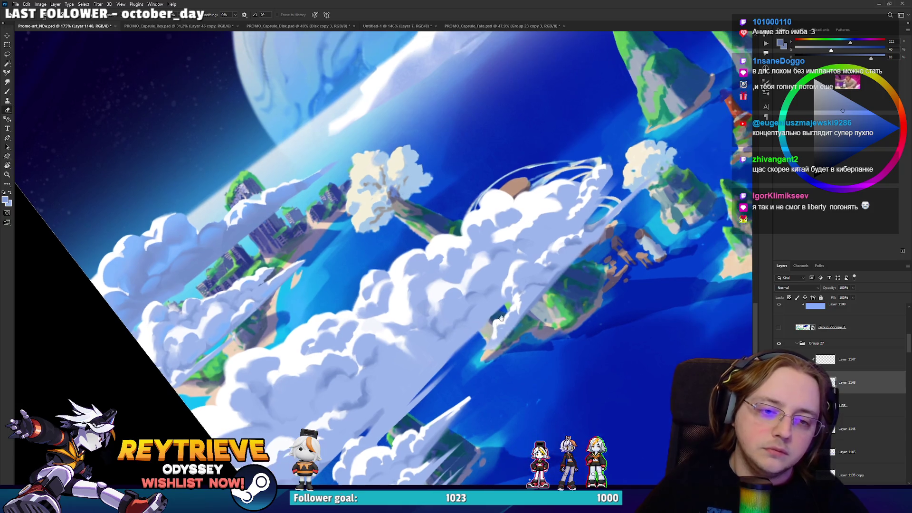
pyautogui.press('e')
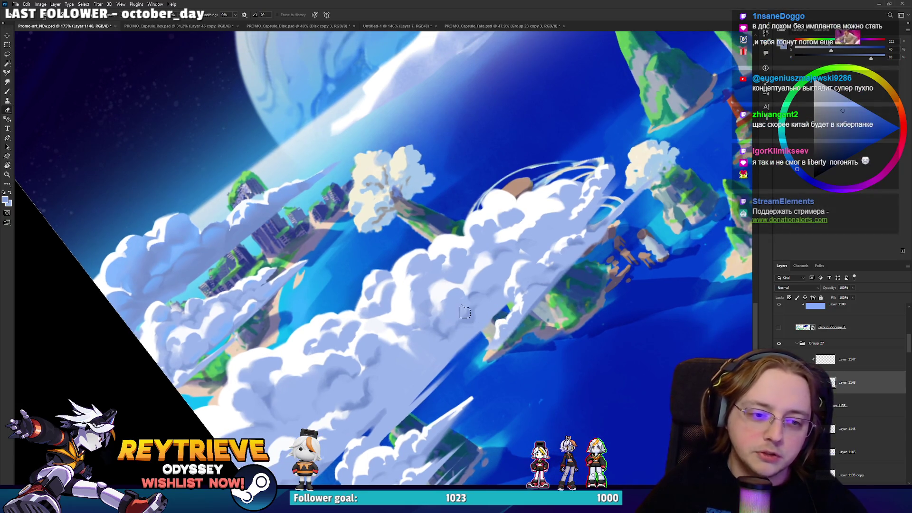
pyautogui.moveTo(492, 296); pyautogui.dragTo(465, 330)
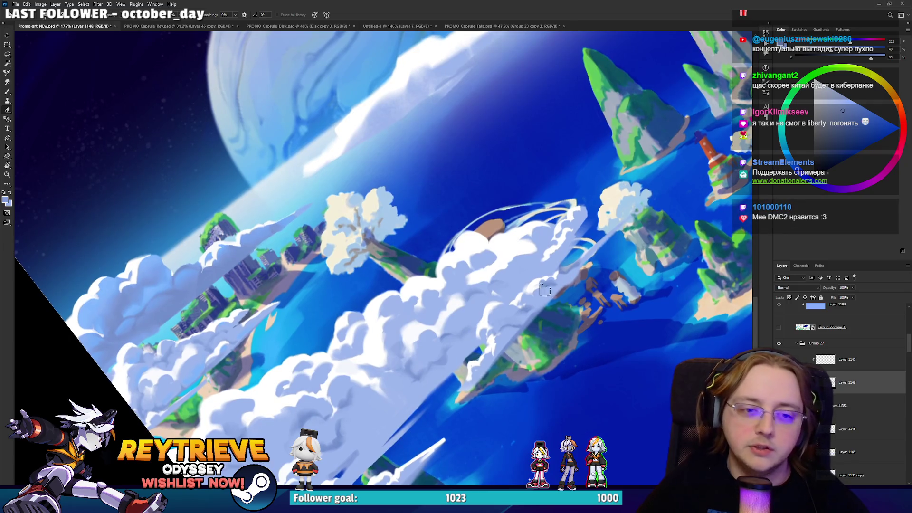
pyautogui.moveTo(519, 275); pyautogui.dragTo(526, 319)
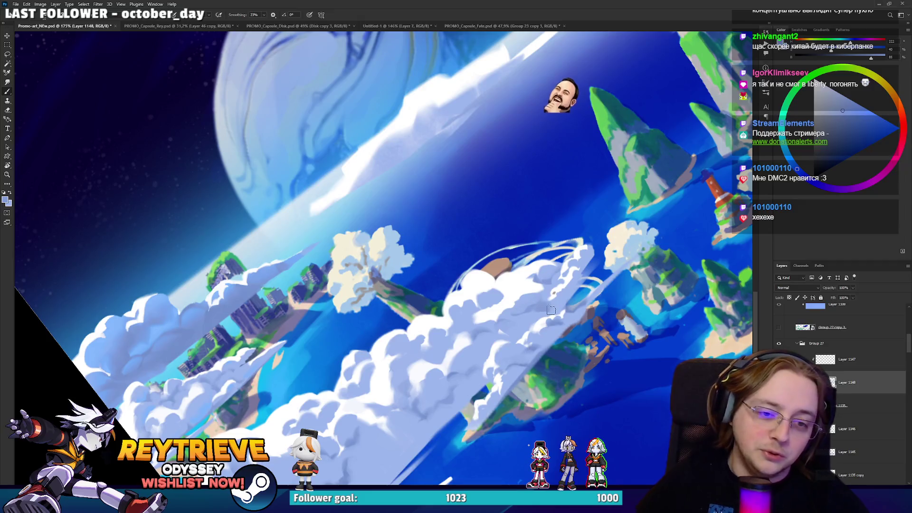
pyautogui.press('e')
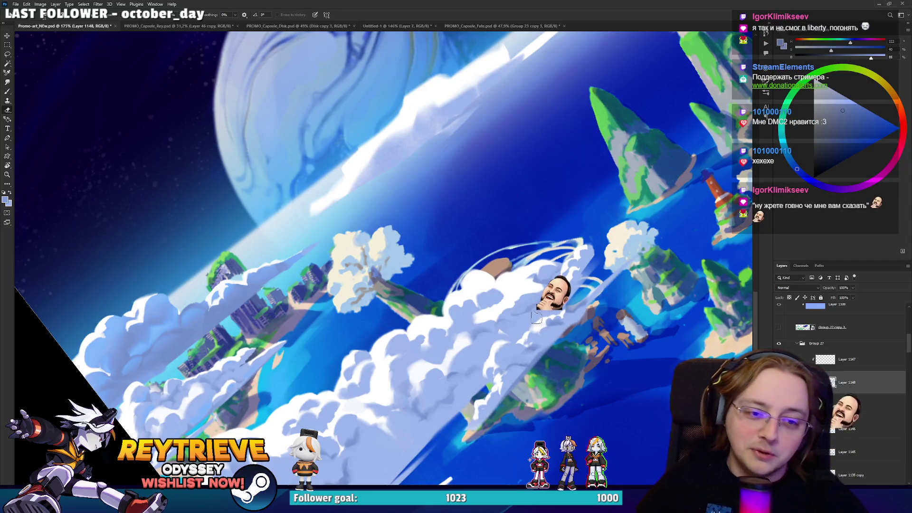
pyautogui.moveTo(385, 257); pyautogui.dragTo(428, 299)
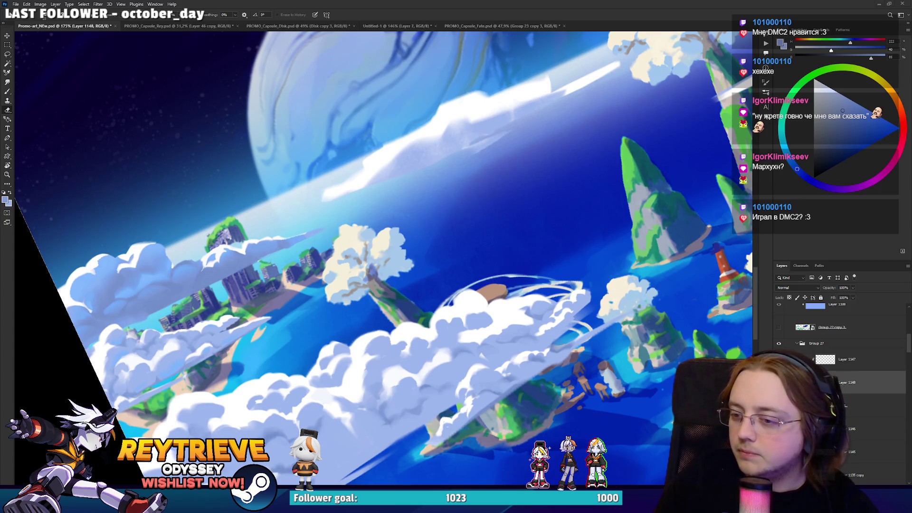
# Step: Switch over to the browser showing the Moorhuhn image search
pyautogui.hotkey('alt', 'Tab')
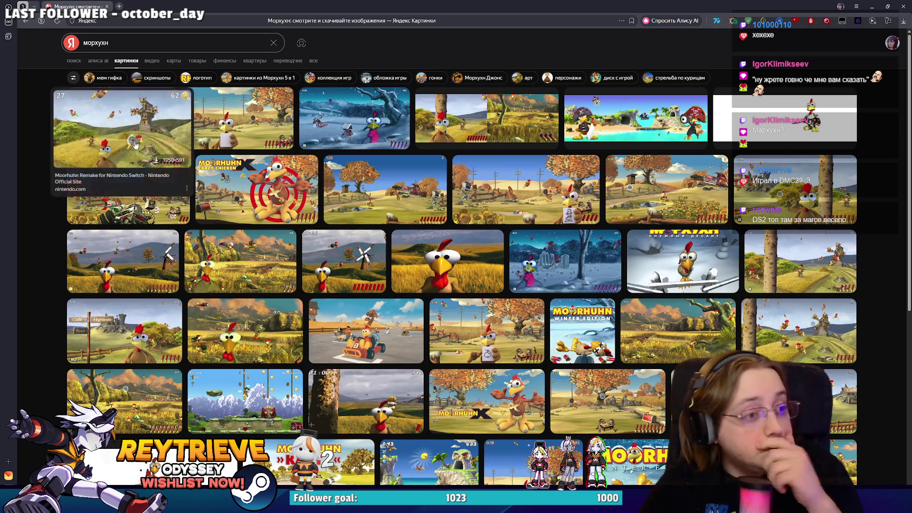
# Step: Page through several full-size Moorhuhn gameplay screenshots in Yandex Images, then close the browser
pyautogui.click(189, 163)
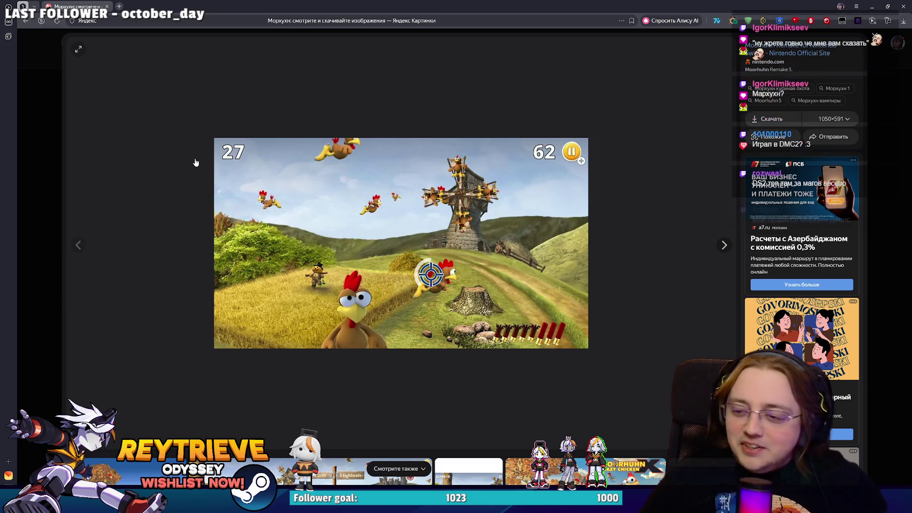
pyautogui.click(195, 163)
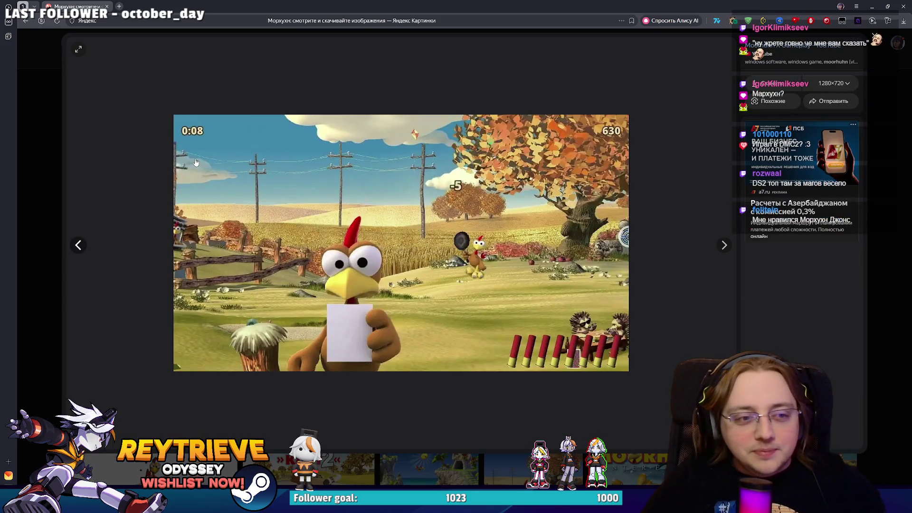
pyautogui.click(195, 163)
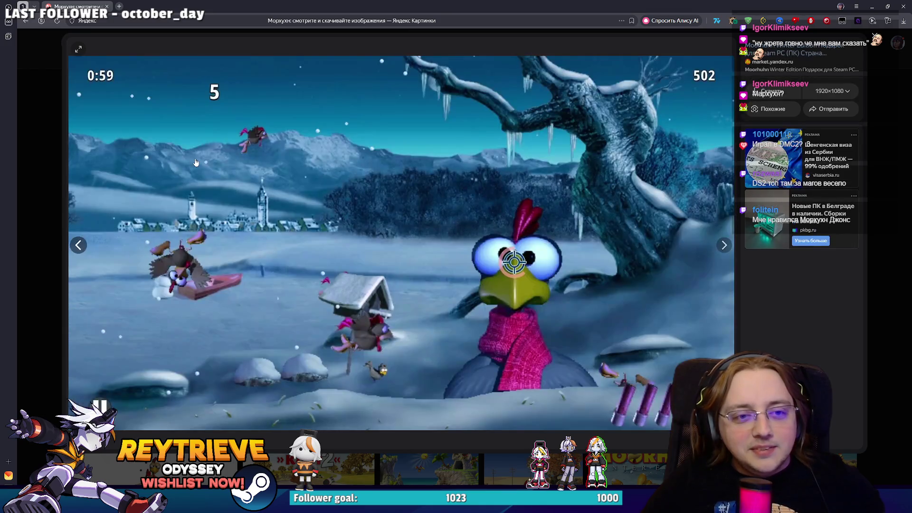
pyautogui.click(195, 163)
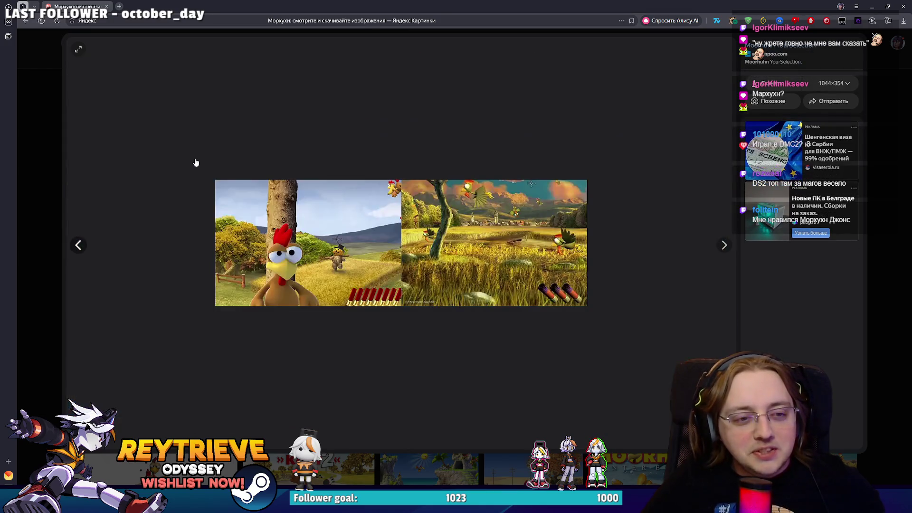
pyautogui.click(195, 163)
pyautogui.click(196, 163)
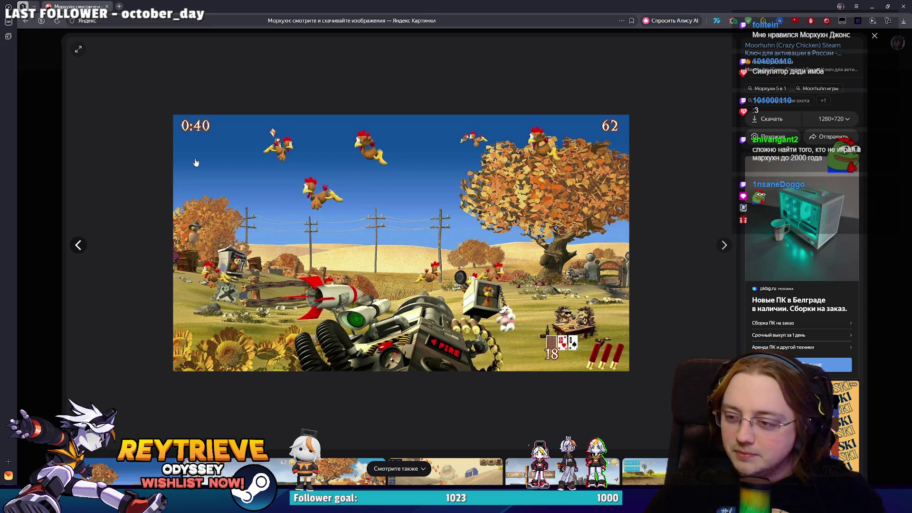
pyautogui.click(195, 163)
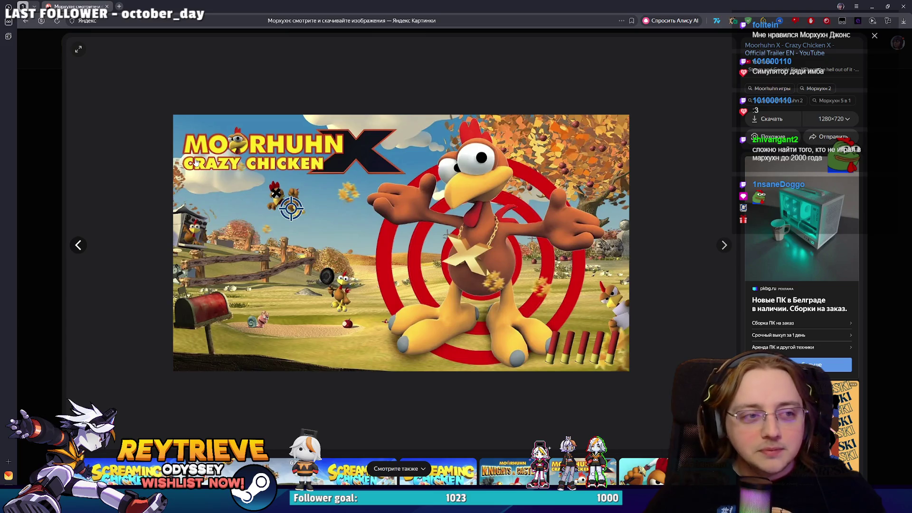
pyautogui.click(195, 163)
pyautogui.click(196, 162)
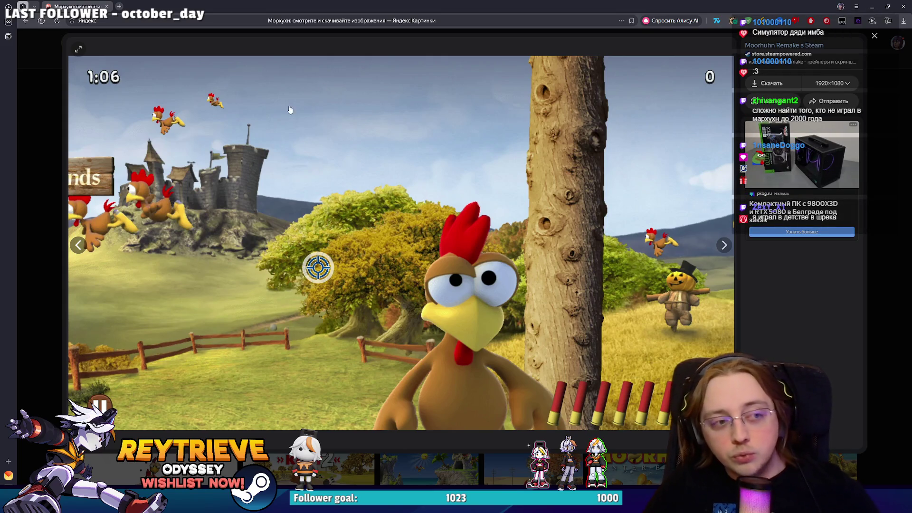
pyautogui.click(907, 5)
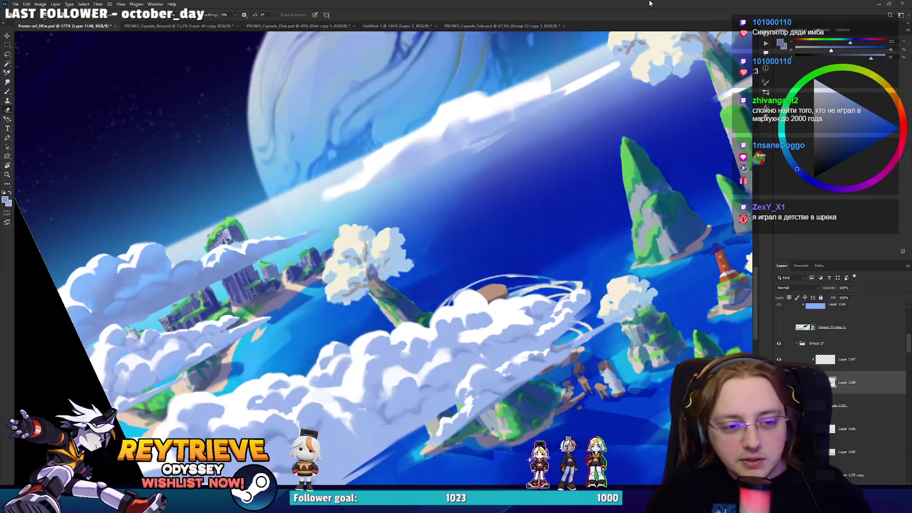
pyautogui.scroll(-3, 476, 251)
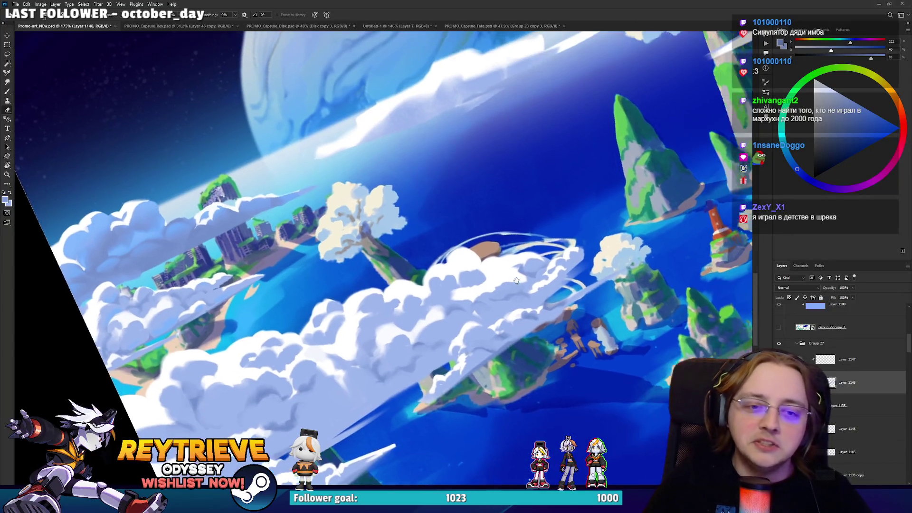
pyautogui.scroll(3, 452, 233)
pyautogui.scroll(-3, 452, 233)
pyautogui.scroll(1, 448, 254)
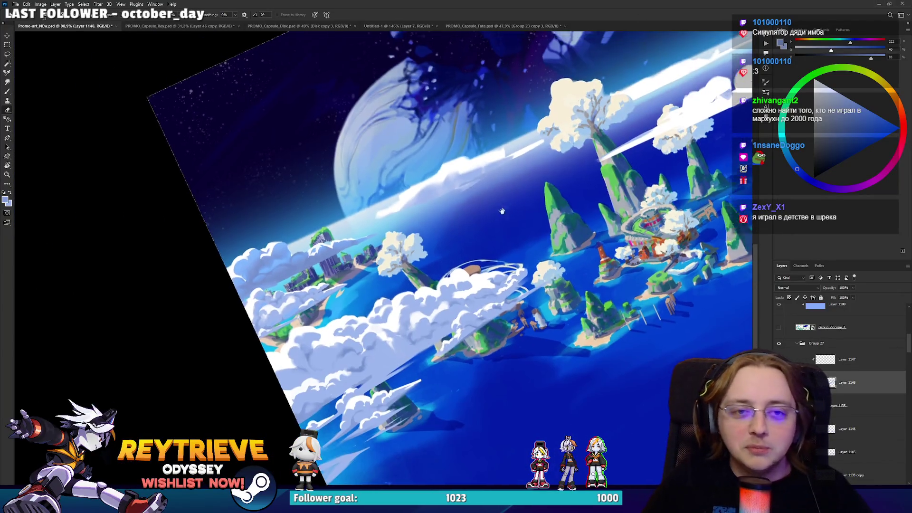
pyautogui.moveTo(444, 272)
pyautogui.mouseDown()
pyautogui.moveTo(451, 298)
pyautogui.moveTo(436, 278)
pyautogui.mouseUp()
pyautogui.scroll(3, 452, 298)
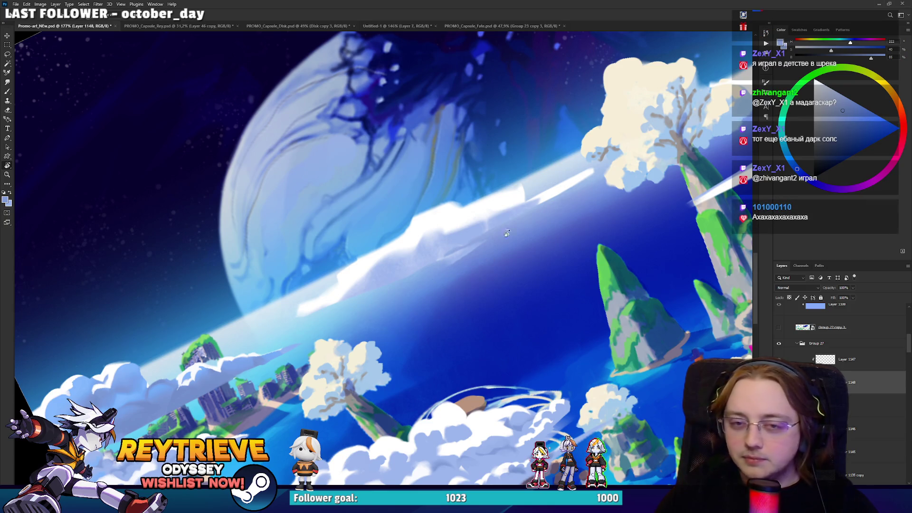
pyautogui.scroll(-5, 500, 243)
pyautogui.moveTo(500, 243); pyautogui.dragTo(516, 298)
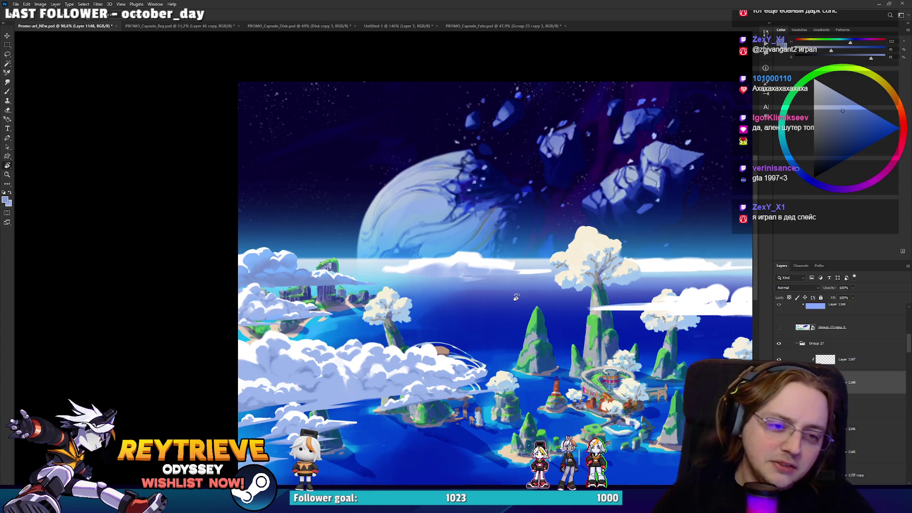
pyautogui.scroll(5, 515, 297)
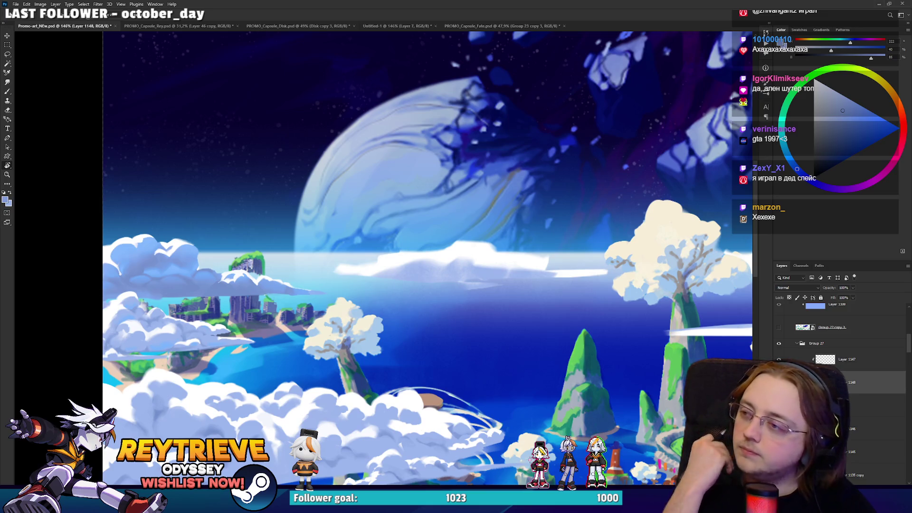
pyautogui.scroll(-1, 429, 257)
pyautogui.scroll(-1, 485, 286)
pyautogui.scroll(-1, 485, 286)
pyautogui.scroll(-1, 486, 285)
pyautogui.scroll(-1, 485, 285)
pyautogui.scroll(-1, 486, 299)
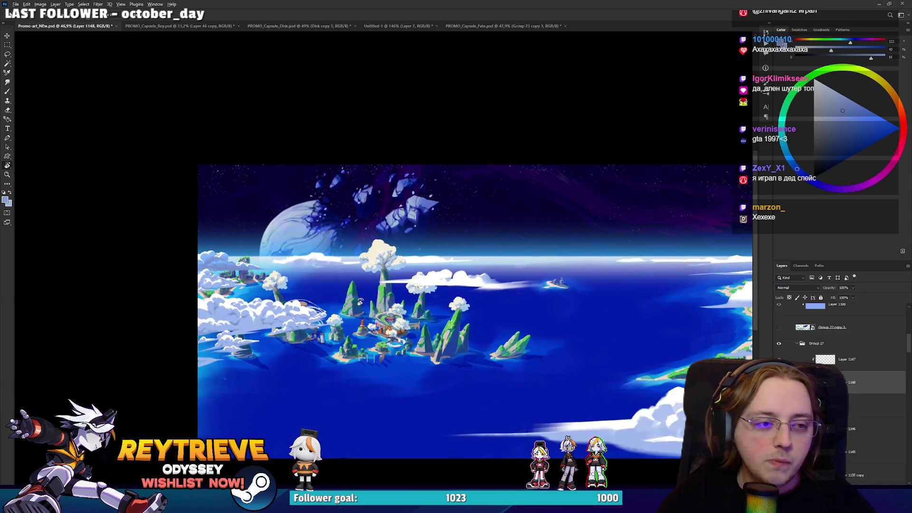
pyautogui.scroll(1, 340, 270)
pyautogui.scroll(1, 340, 271)
pyautogui.scroll(1, 340, 271)
pyautogui.scroll(-2, 841, 370)
pyautogui.scroll(-1, 841, 370)
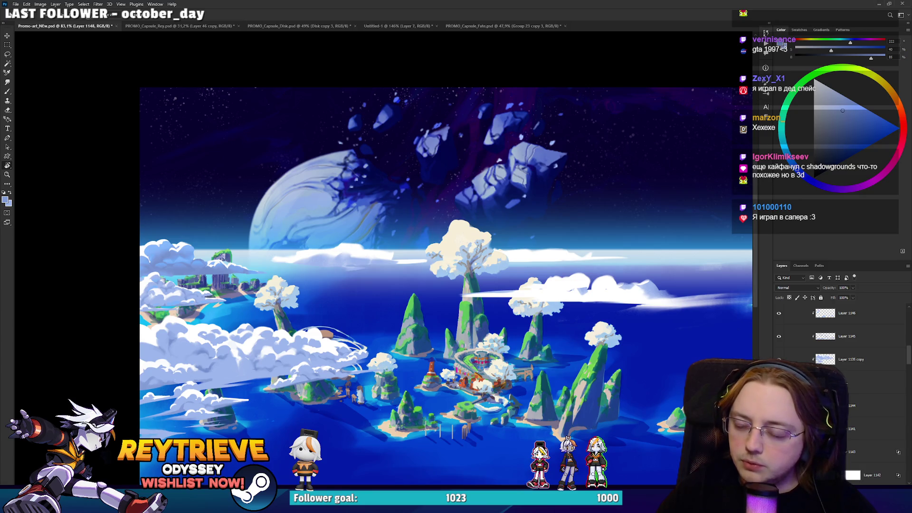
# Step: Hide the Layer 1135 copy layer, then bring up Yandex image results for 'last bronx' in the browser
pyautogui.click(780, 355)
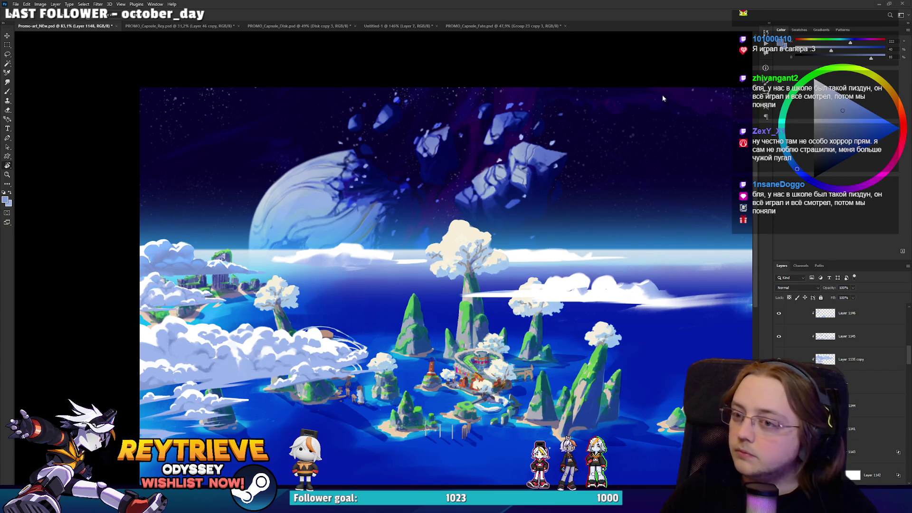
pyautogui.hotkey('alt', 'Tab')
pyautogui.click(125, 61)
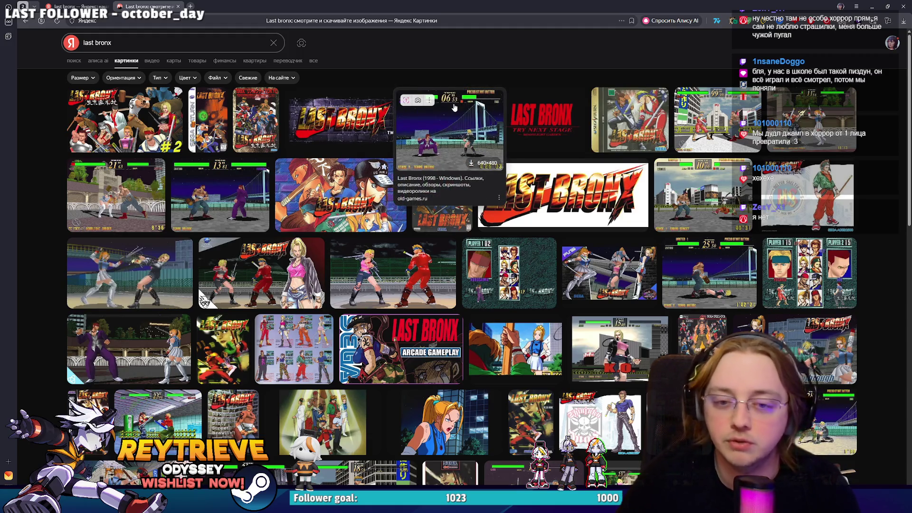
pyautogui.moveTo(610, 273)
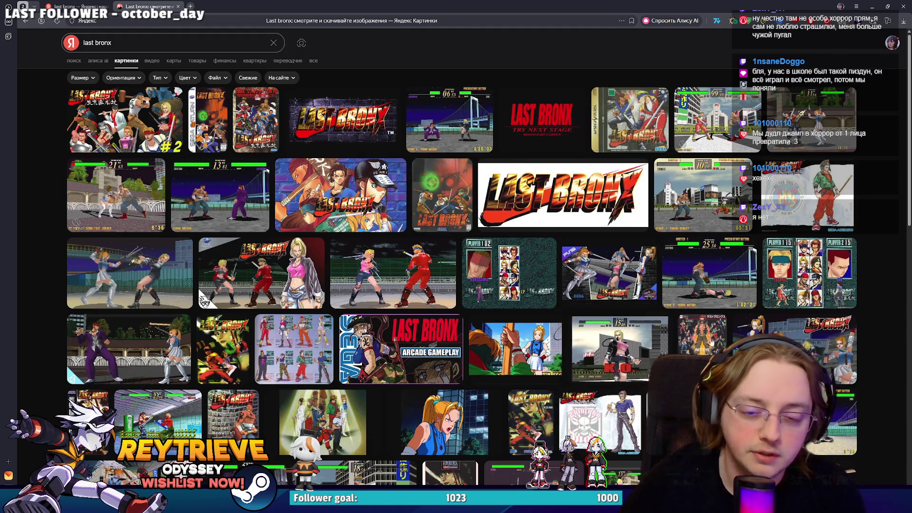
# Step: Briefly enlarge the K.O. and Lisa Kusanami Playthrough screenshots from the Last Bronx results
pyautogui.click(639, 314)
pyautogui.press('Escape')
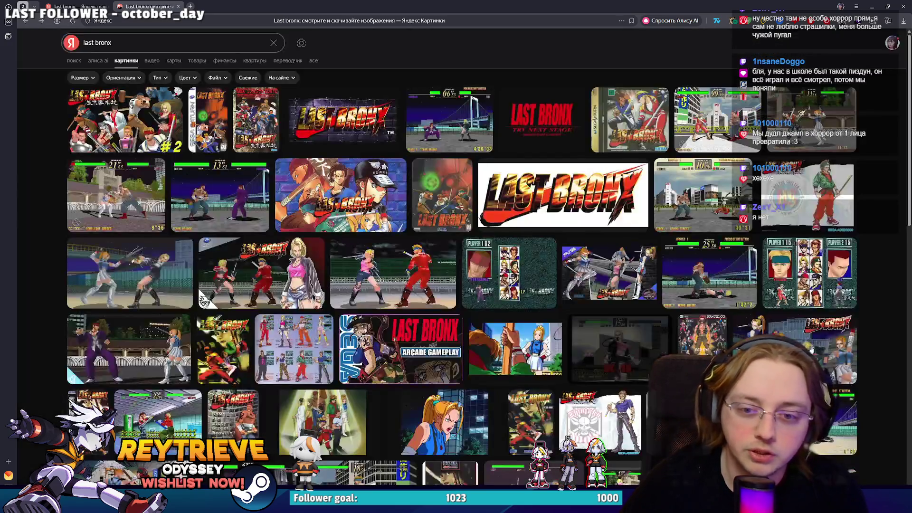
pyautogui.click(445, 200)
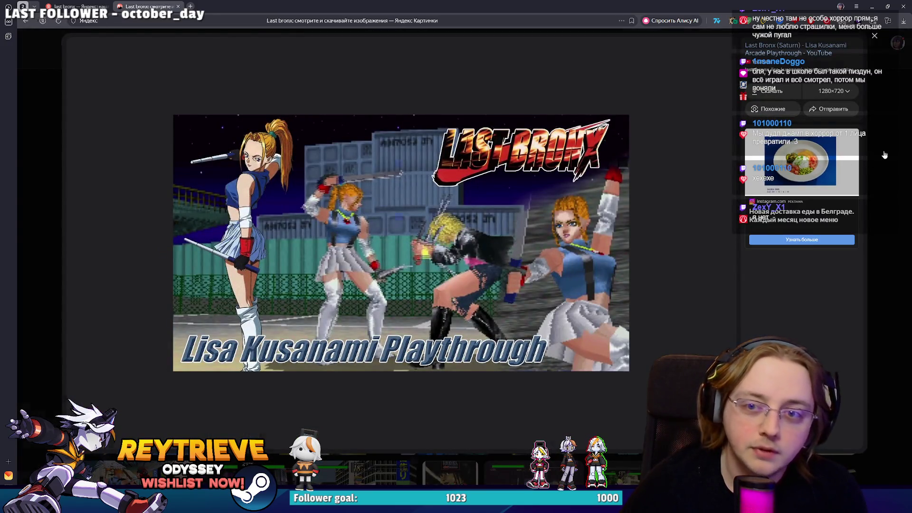
pyautogui.press('Escape')
# Step: Enlarge the street-fight and Player 1 character-select screenshots, returning to the results grid
pyautogui.click(719, 147)
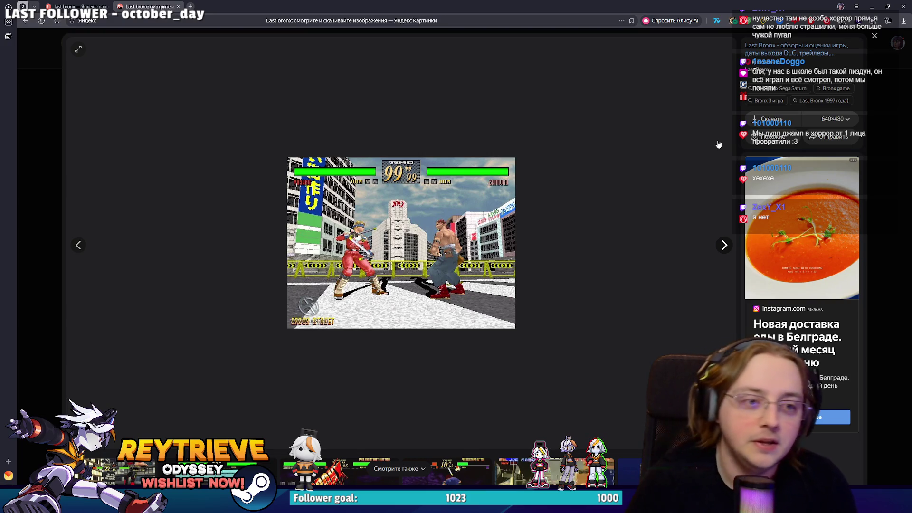
pyautogui.click(900, 120)
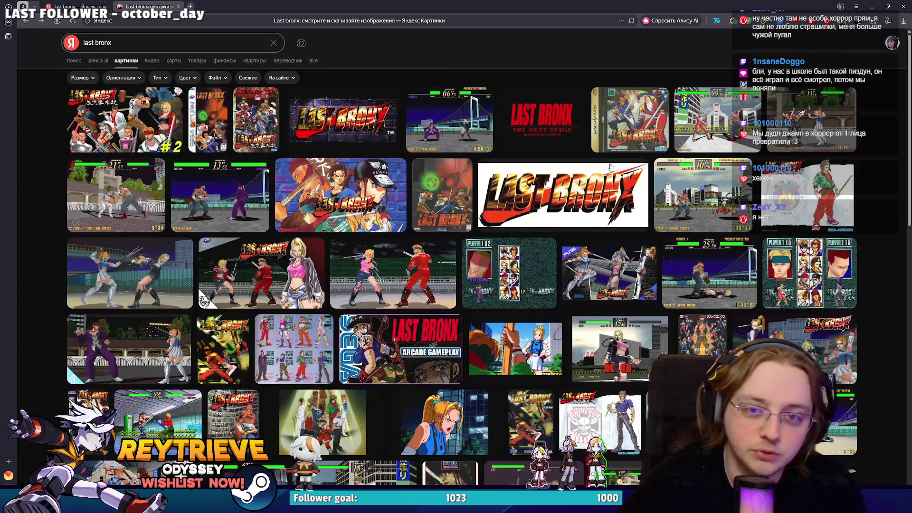
pyautogui.click(506, 287)
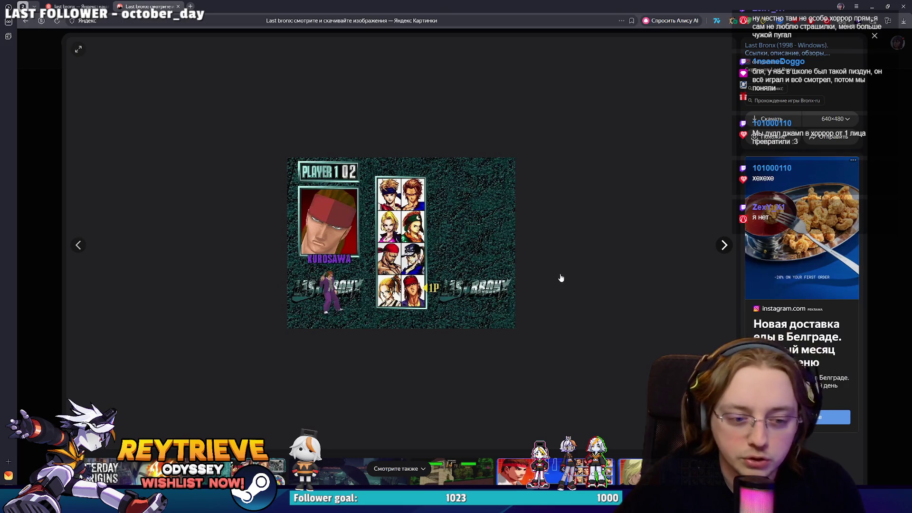
pyautogui.scroll(-3, 562, 277)
pyautogui.scroll(-1, 560, 278)
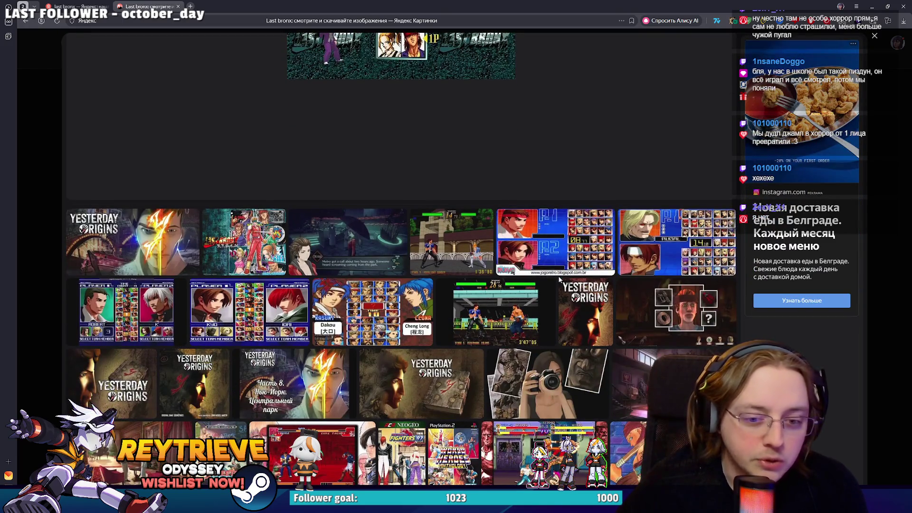
pyautogui.scroll(-1, 560, 279)
pyautogui.scroll(5, 559, 279)
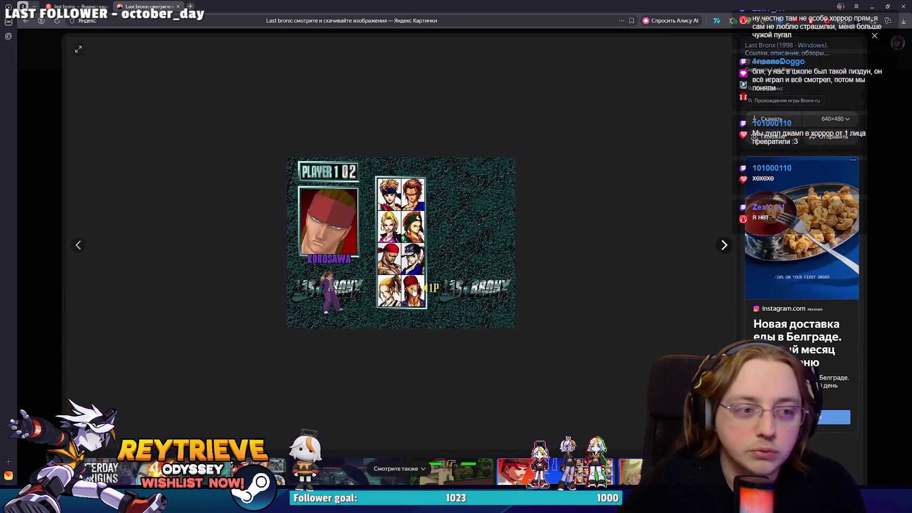
pyautogui.click(877, 229)
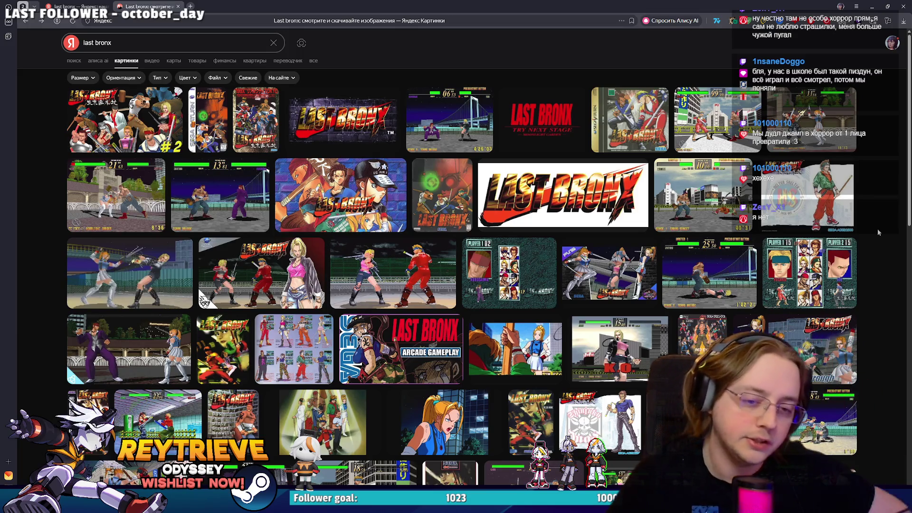
pyautogui.moveTo(806, 349)
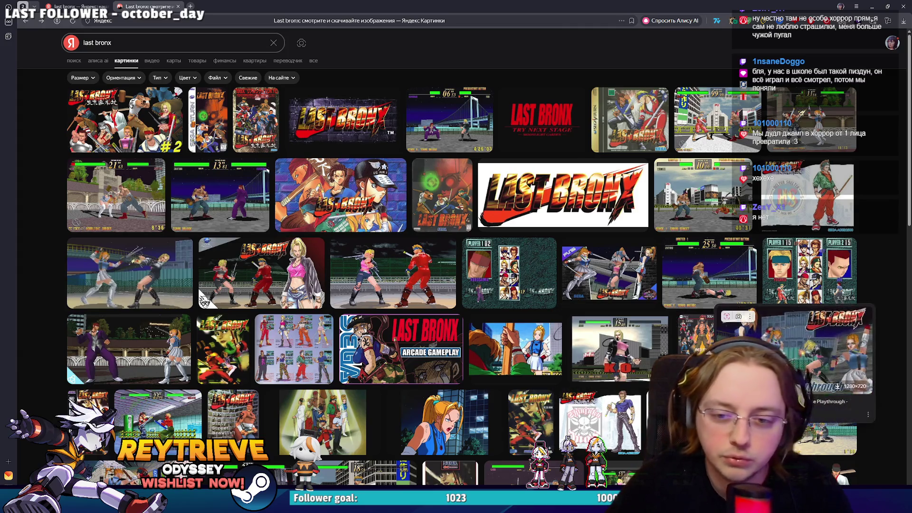
pyautogui.scroll(-2, 792, 342)
pyautogui.scroll(-3, 362, 375)
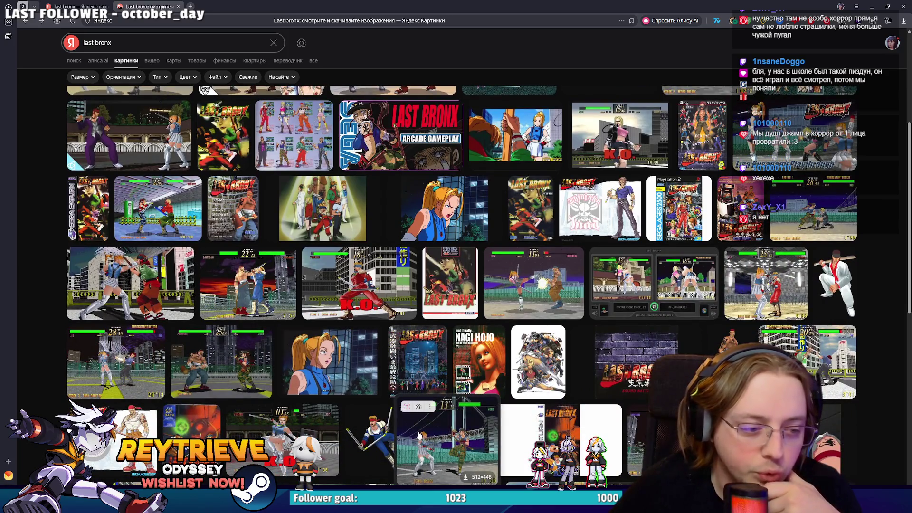
pyautogui.scroll(-2, 392, 427)
pyautogui.click(198, 371)
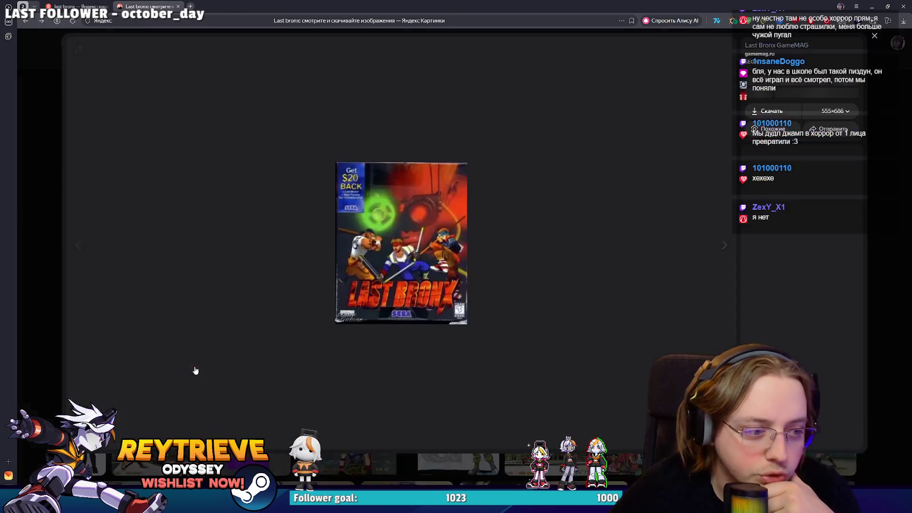
pyautogui.scroll(-2, 464, 266)
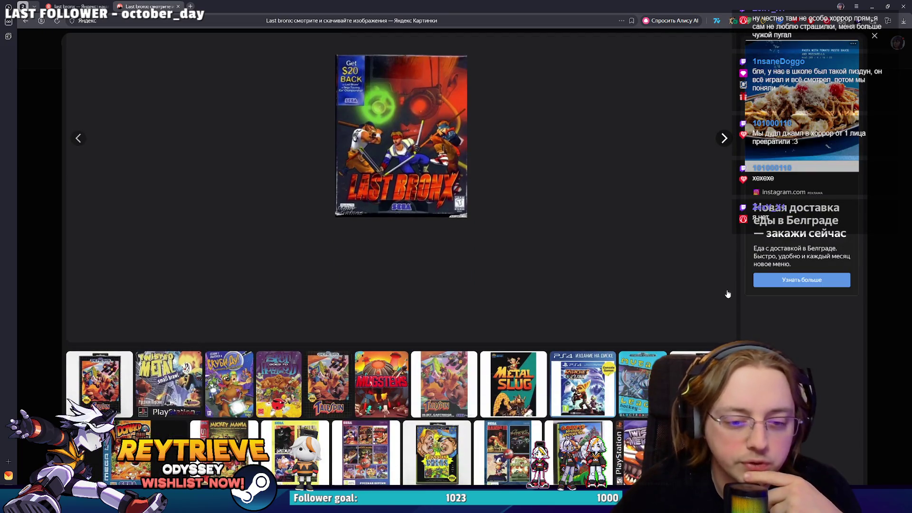
pyautogui.press('Escape')
pyautogui.scroll(-1, 784, 280)
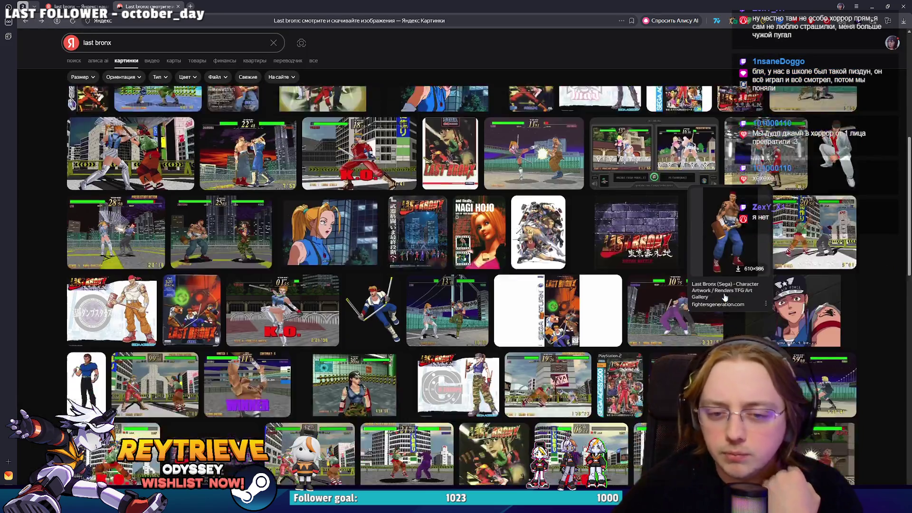
pyautogui.scroll(-1, 784, 279)
pyautogui.click(784, 278)
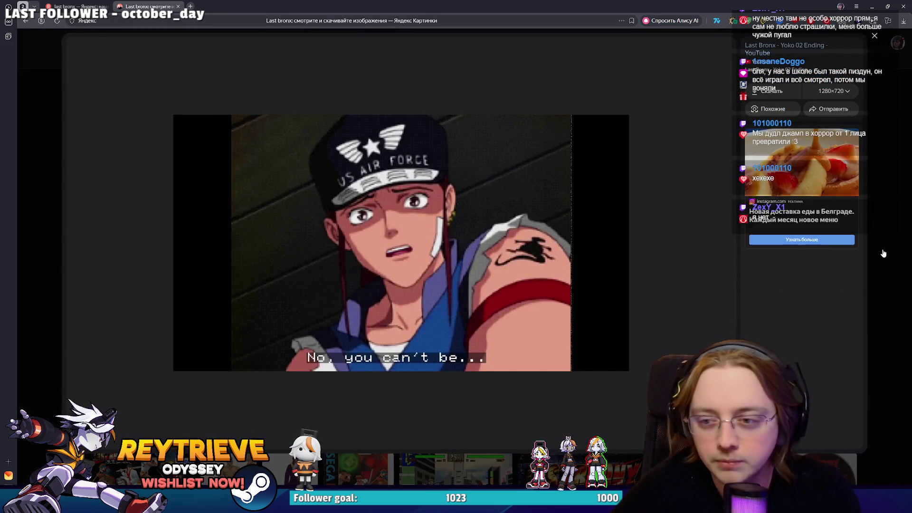
pyautogui.press('Escape')
pyautogui.scroll(-2, 754, 295)
pyautogui.scroll(-1, 754, 295)
pyautogui.click(638, 301)
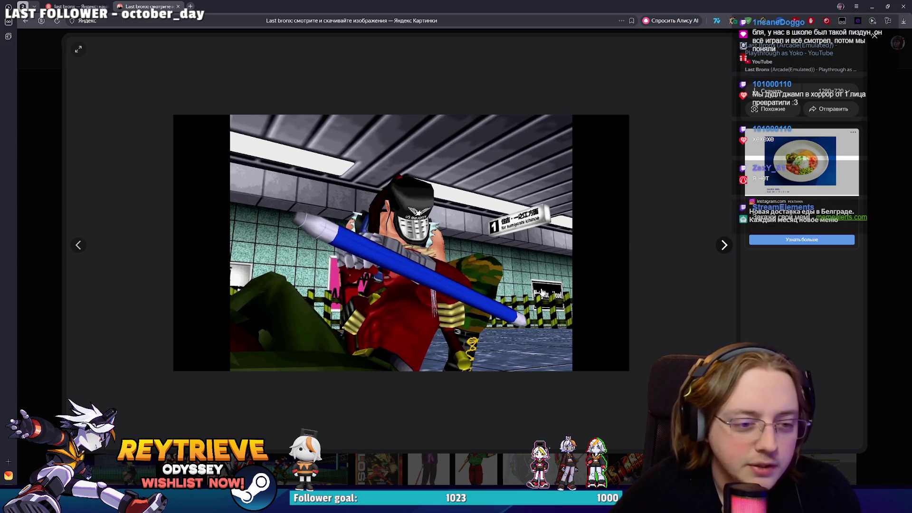
pyautogui.press('Escape')
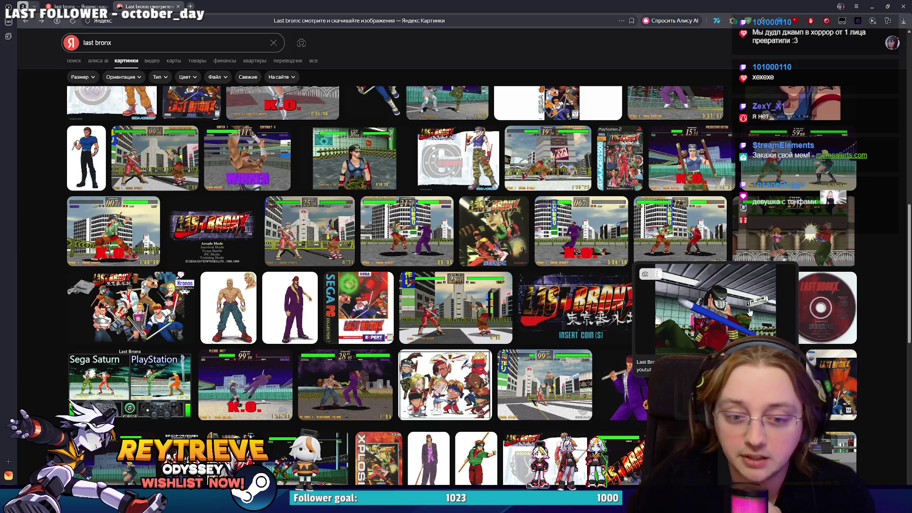
pyautogui.scroll(-2, 750, 312)
pyautogui.click(741, 317)
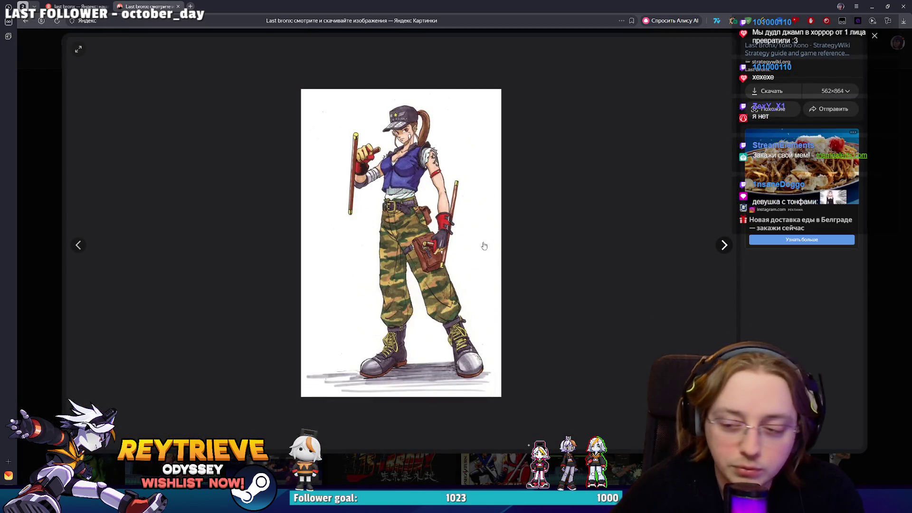
pyautogui.press('Escape')
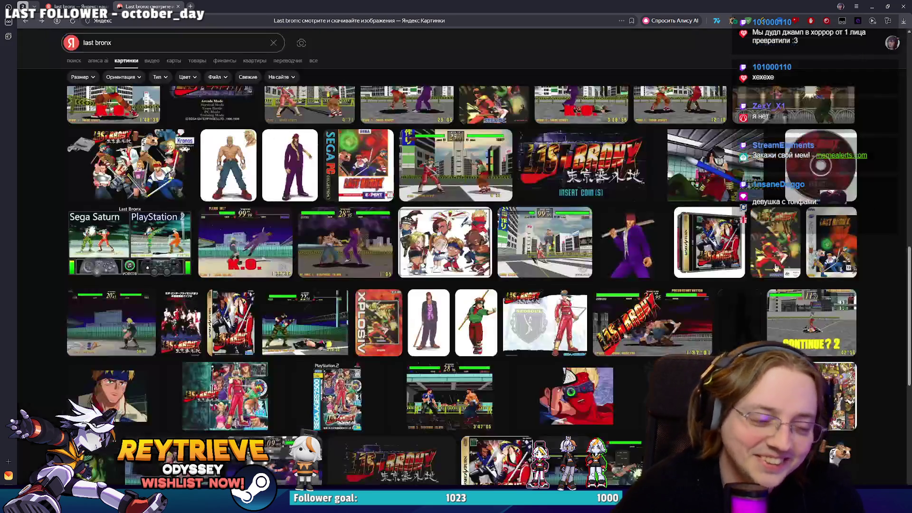
pyautogui.scroll(-1, 639, 294)
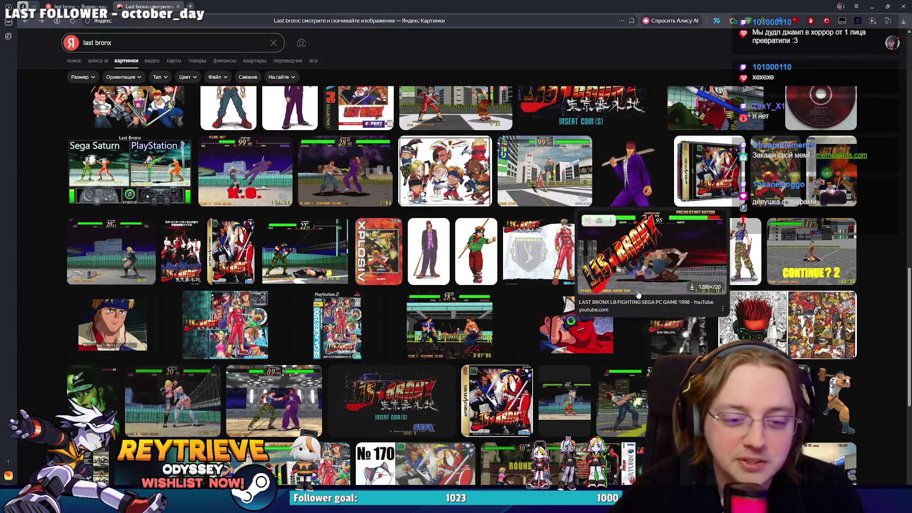
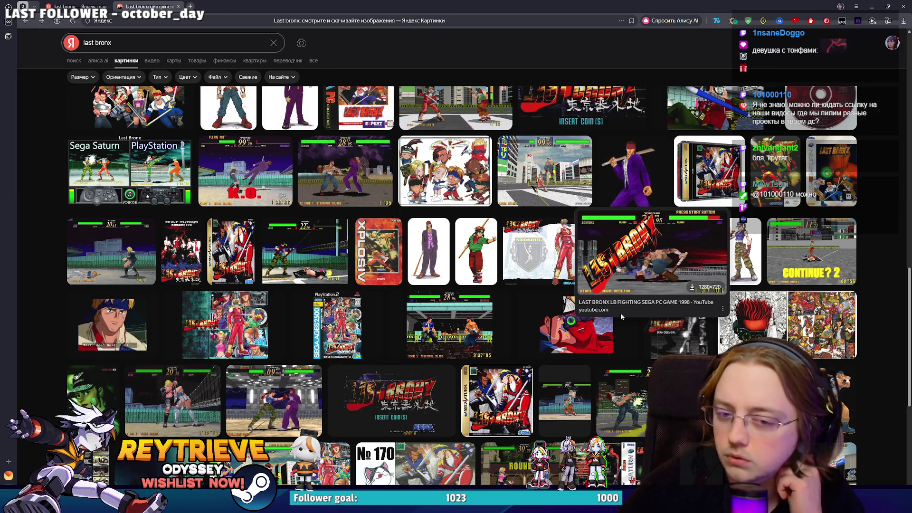
pyautogui.scroll(-2, 621, 313)
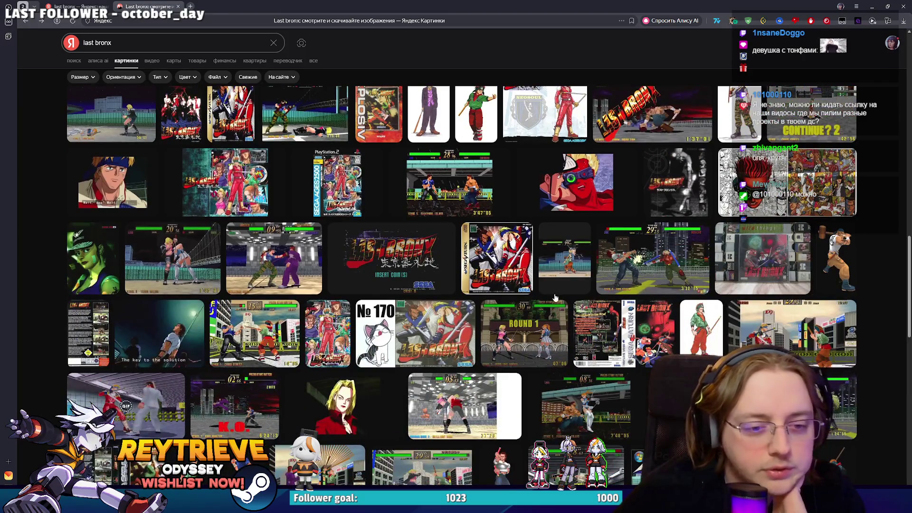
# Step: Enlarge and close several Last Bronx results: hammer fighter, red-haired fighter, rooftop fight, character-select screen
pyautogui.click(837, 258)
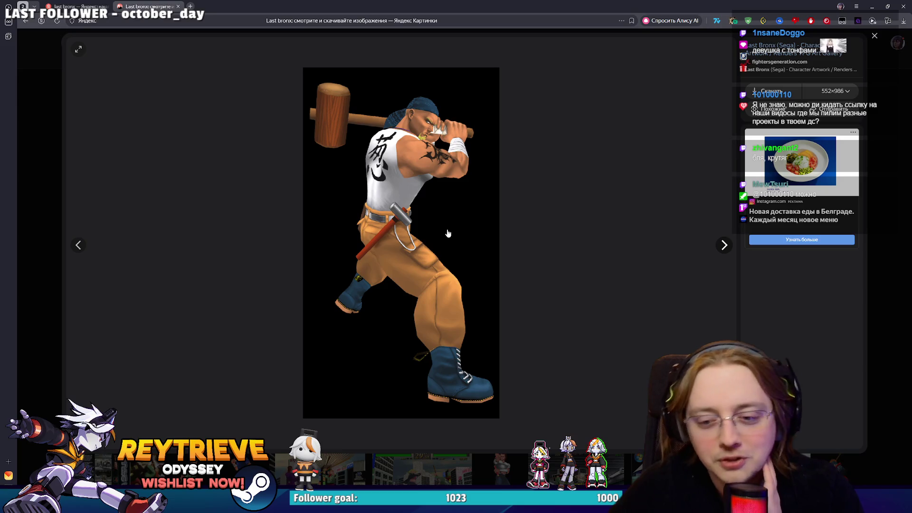
pyautogui.press('Escape')
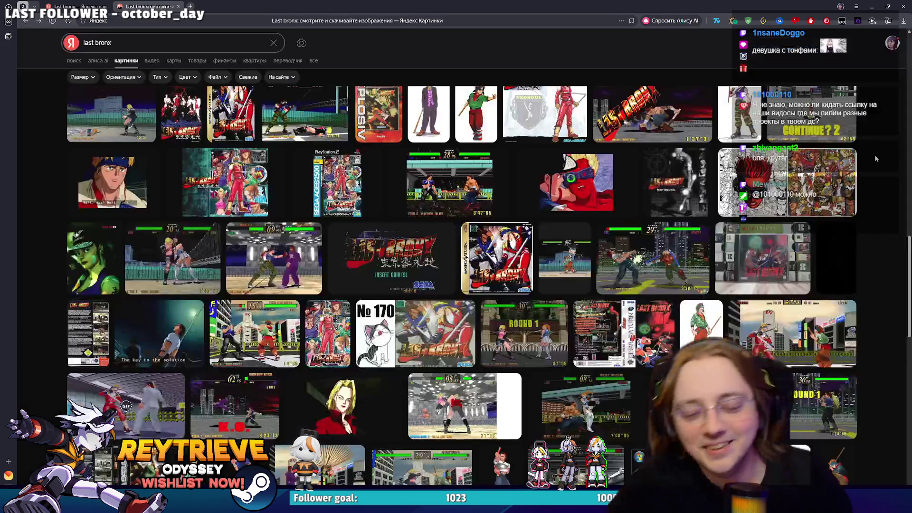
pyautogui.scroll(-2, 395, 243)
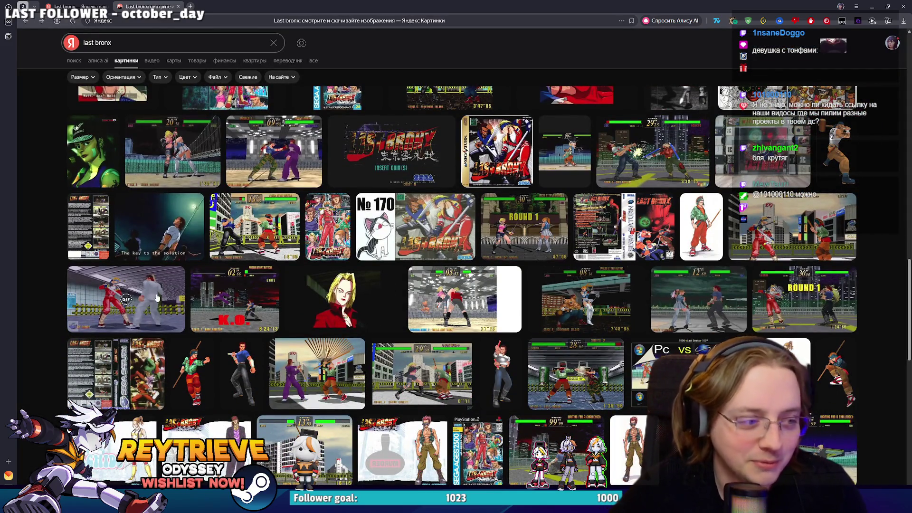
pyautogui.scroll(-2, 477, 279)
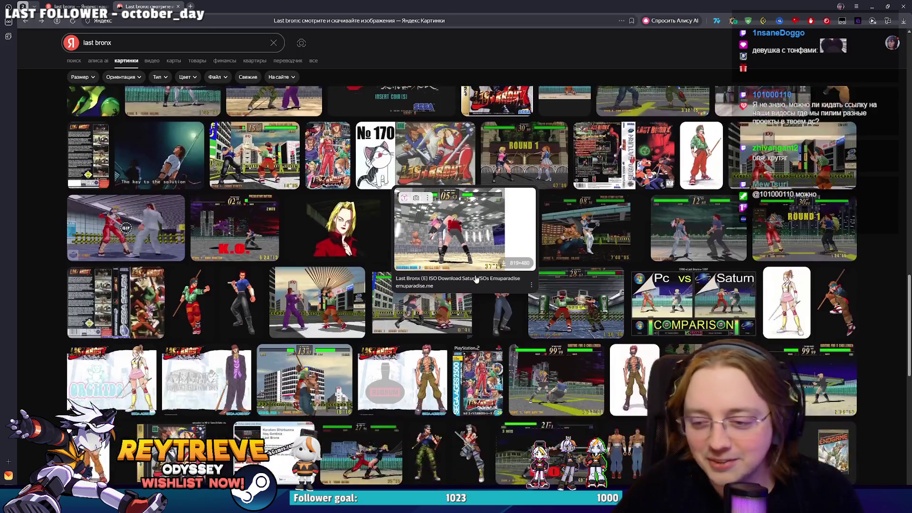
pyautogui.scroll(-2, 482, 264)
pyautogui.click(434, 231)
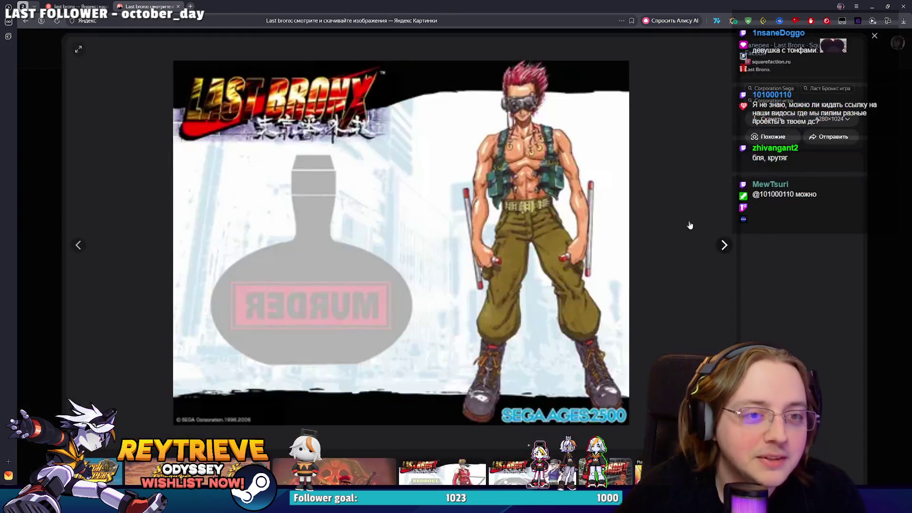
pyautogui.press('Escape')
pyautogui.scroll(-1, 579, 243)
pyautogui.scroll(-2, 578, 243)
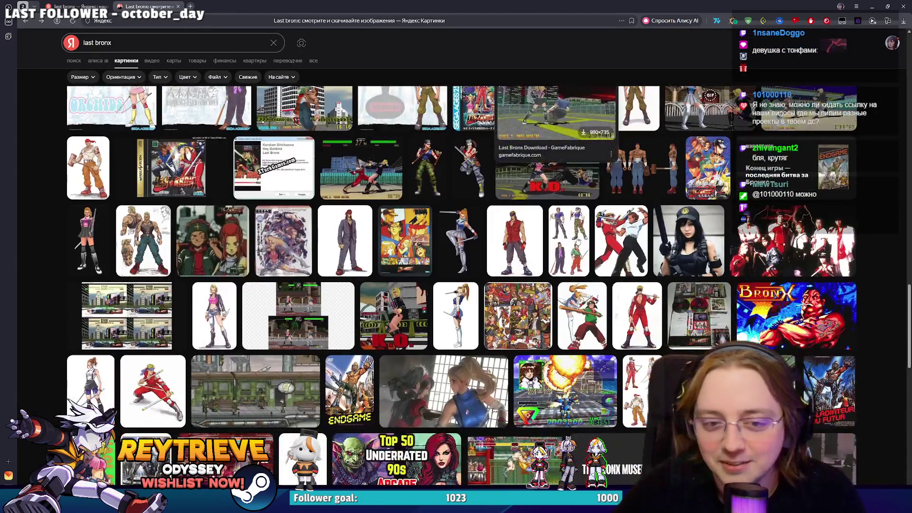
pyautogui.scroll(2, 578, 240)
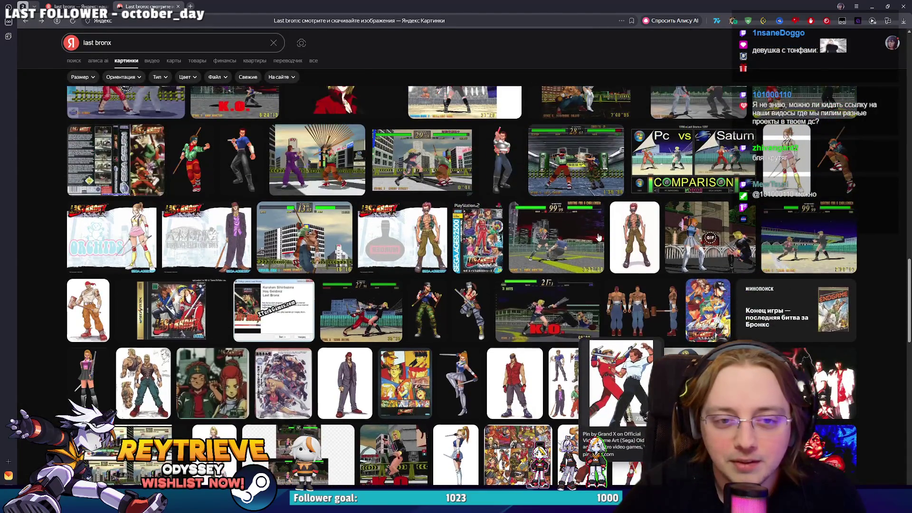
pyautogui.scroll(1, 598, 238)
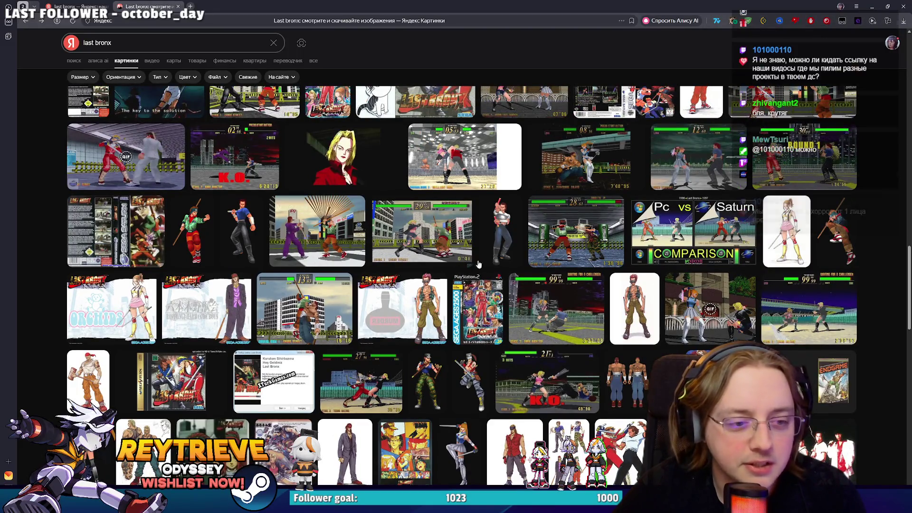
pyautogui.click(555, 307)
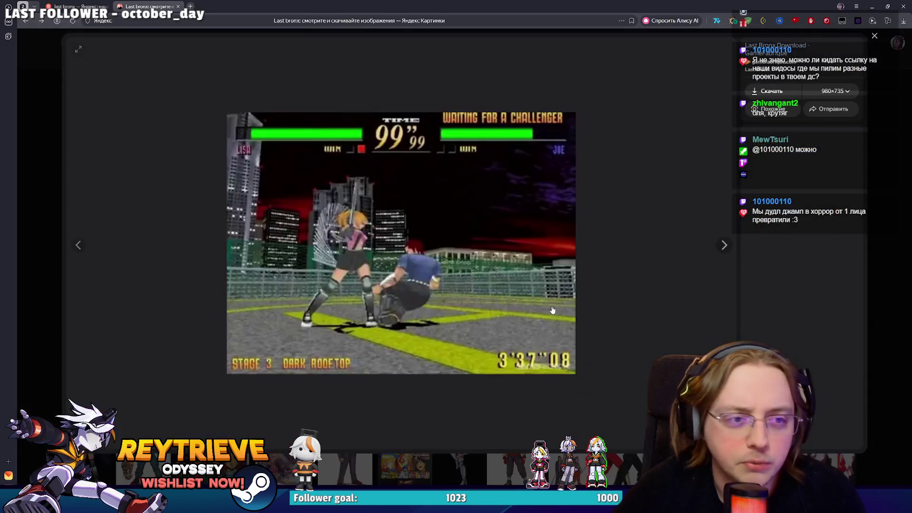
pyautogui.press('Escape')
pyautogui.scroll(1, 661, 293)
pyautogui.scroll(2, 660, 293)
pyautogui.scroll(2, 661, 293)
pyautogui.scroll(2, 642, 295)
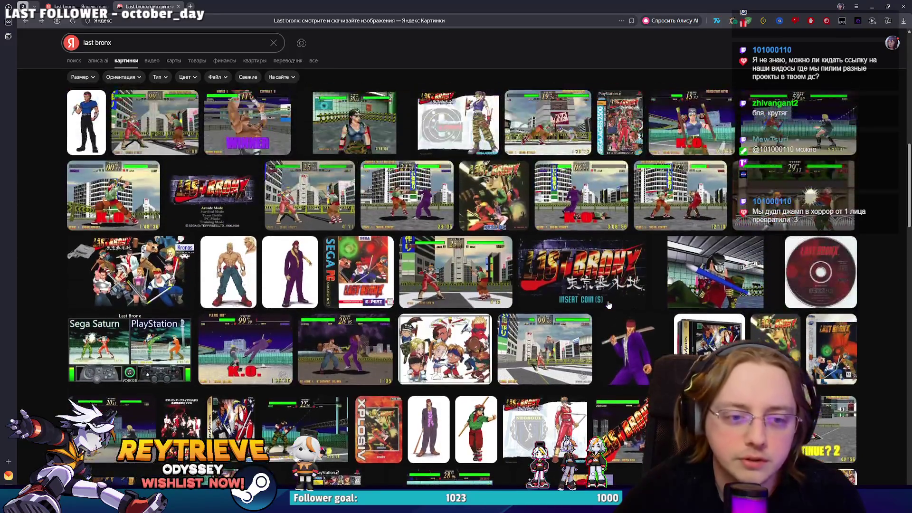
pyautogui.scroll(2, 620, 299)
pyautogui.scroll(2, 601, 306)
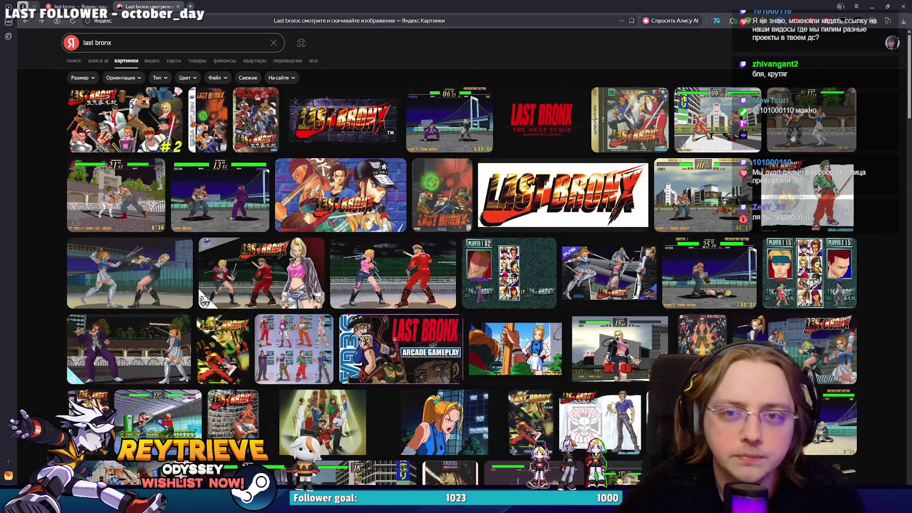
pyautogui.click(665, 226)
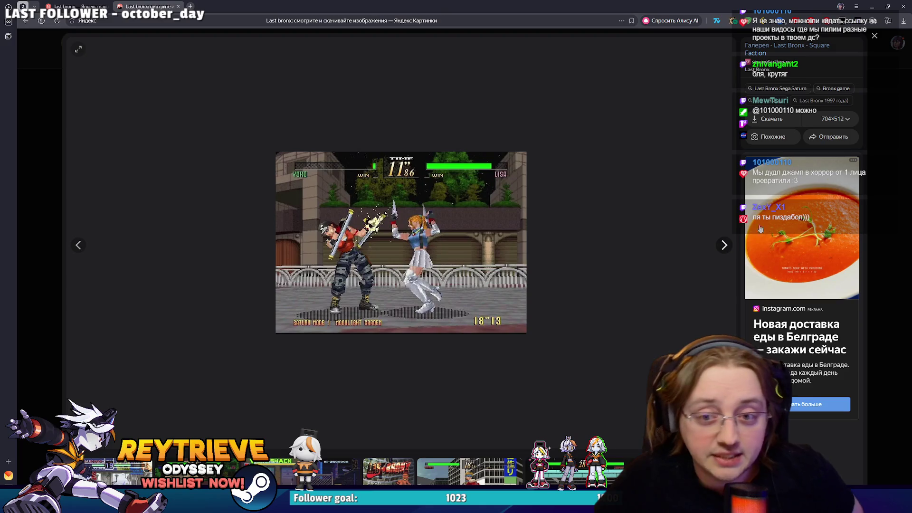
pyautogui.press('Escape')
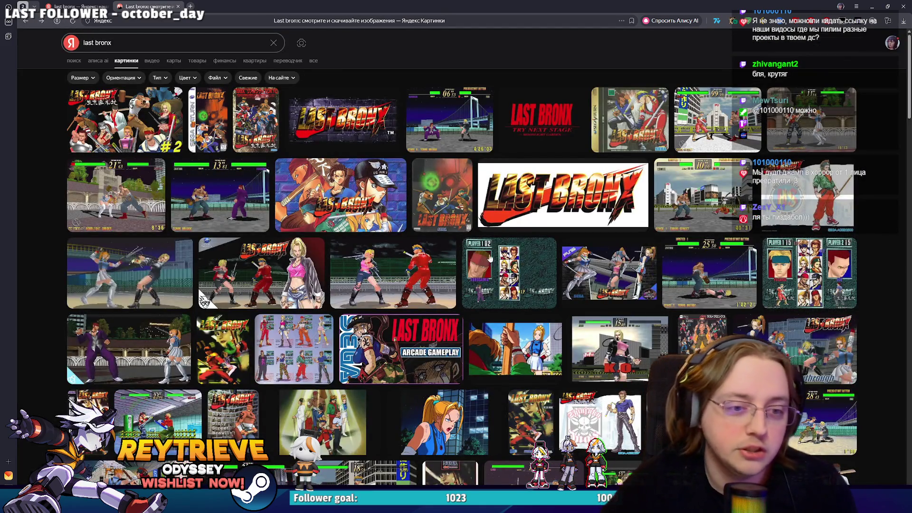
pyautogui.click(508, 259)
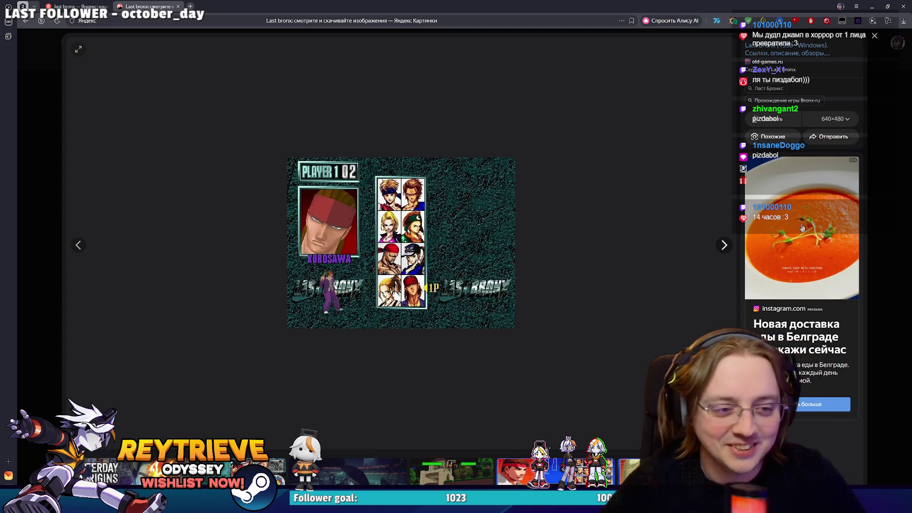
pyautogui.press('Escape')
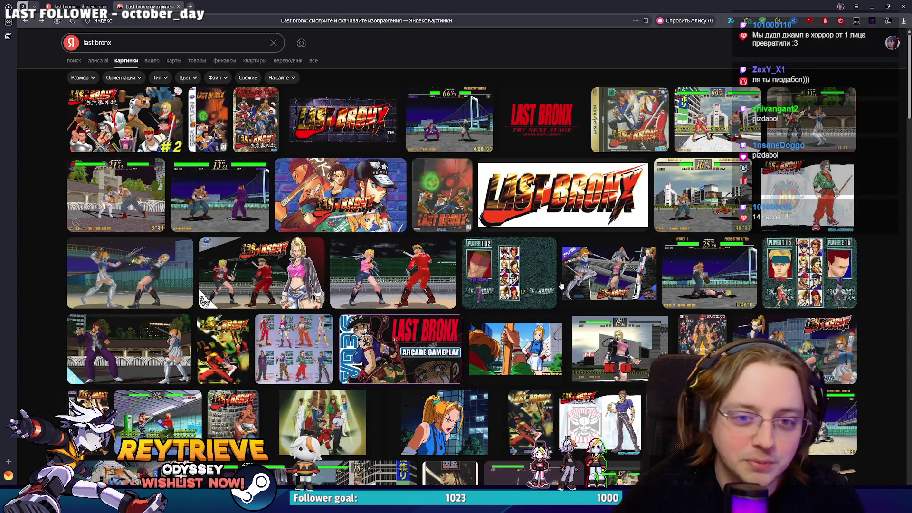
pyautogui.scroll(-2, 901, 331)
pyautogui.scroll(-1, 708, 347)
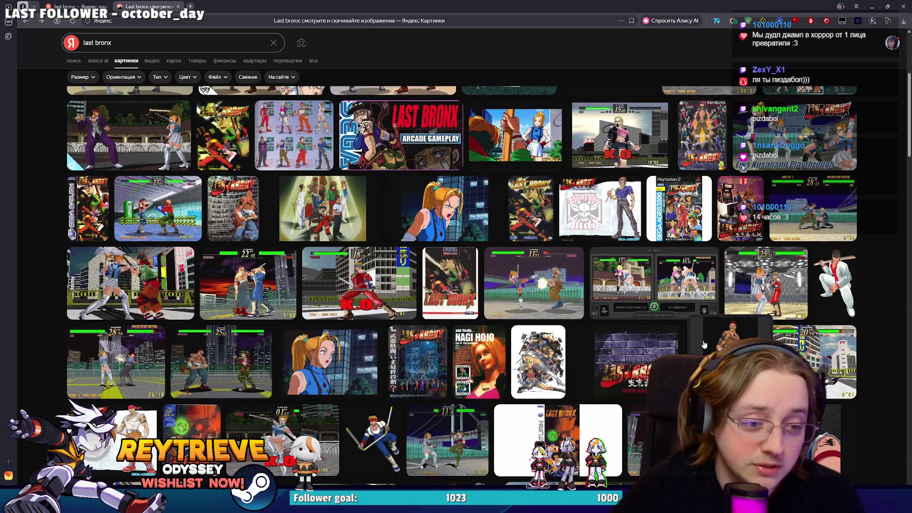
pyautogui.scroll(-2, 704, 345)
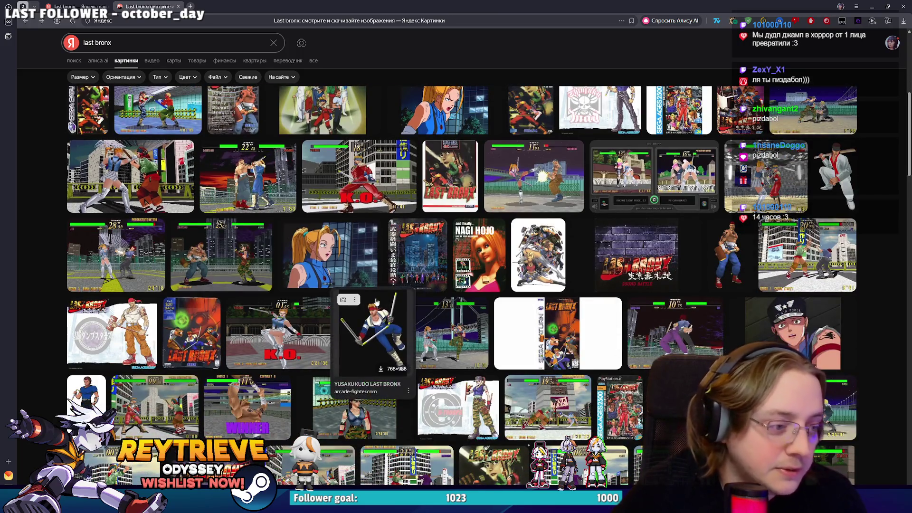
pyautogui.scroll(-2, 330, 303)
pyautogui.scroll(-1, 330, 302)
# Step: Preview more results: purple-suited character, Cross Street fight, sword fighter, night rooftop fight
pyautogui.click(321, 354)
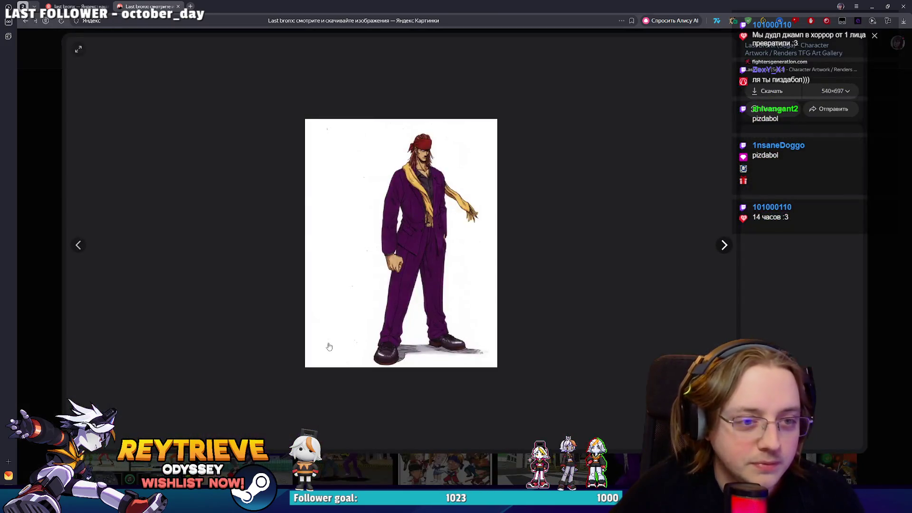
pyautogui.press('Escape')
pyautogui.click(430, 292)
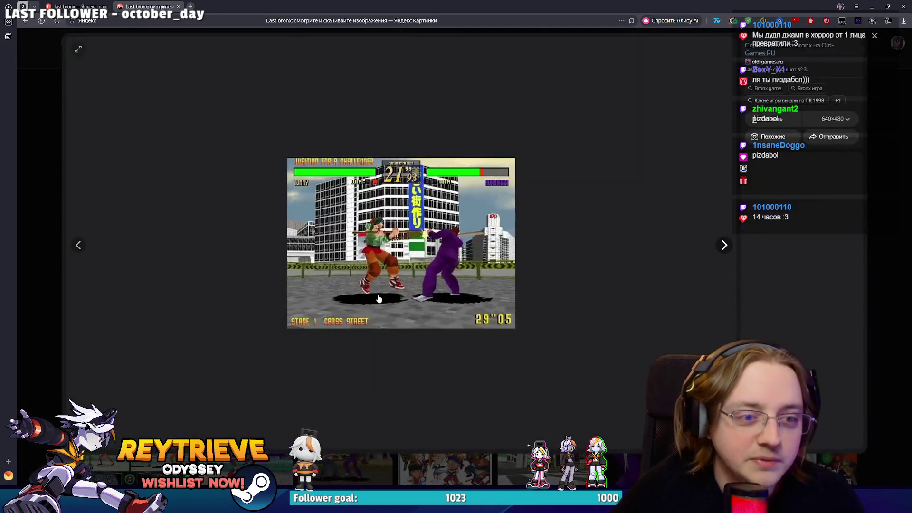
pyautogui.press('Escape')
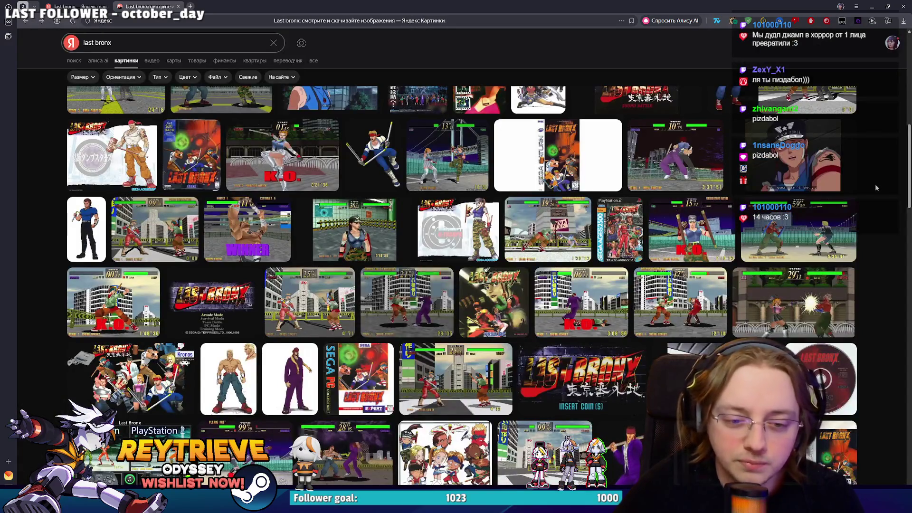
pyautogui.click(290, 379)
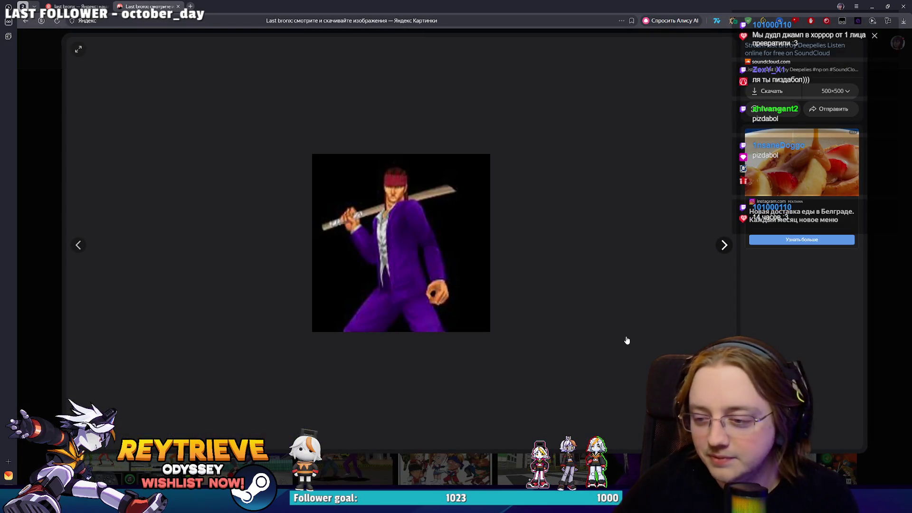
pyautogui.press('Escape')
pyautogui.scroll(-3, 457, 285)
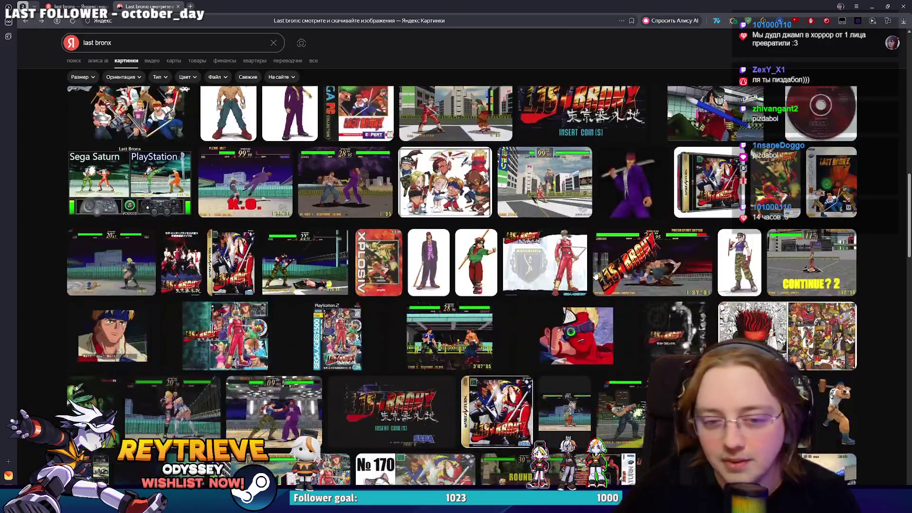
pyautogui.scroll(-5, 596, 277)
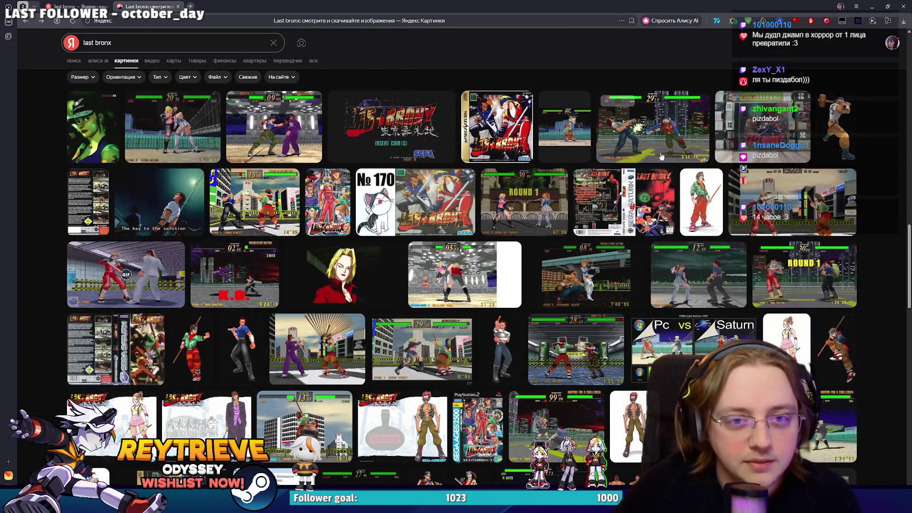
pyautogui.click(662, 158)
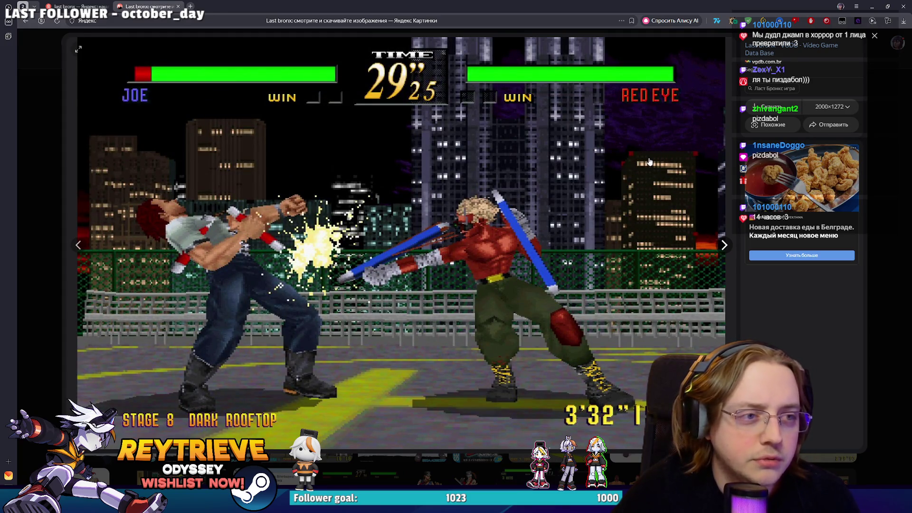
pyautogui.press('Escape')
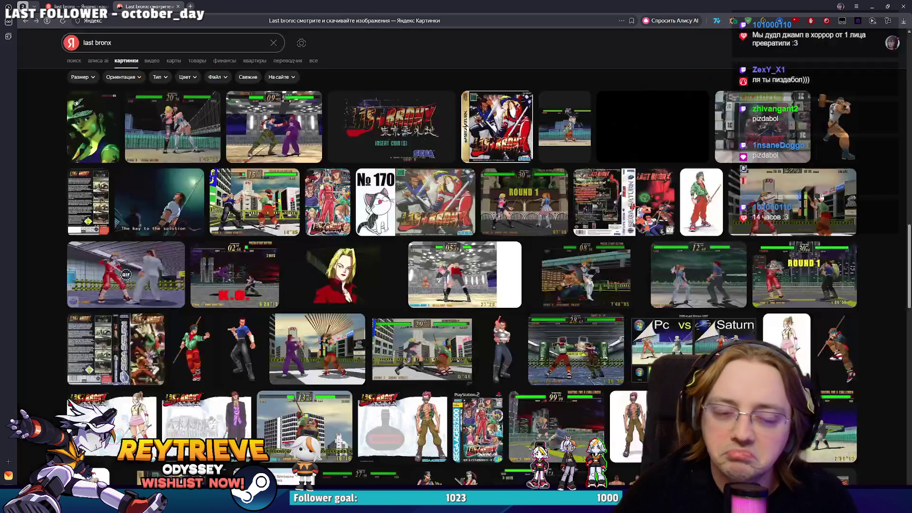
pyautogui.scroll(-2, 464, 286)
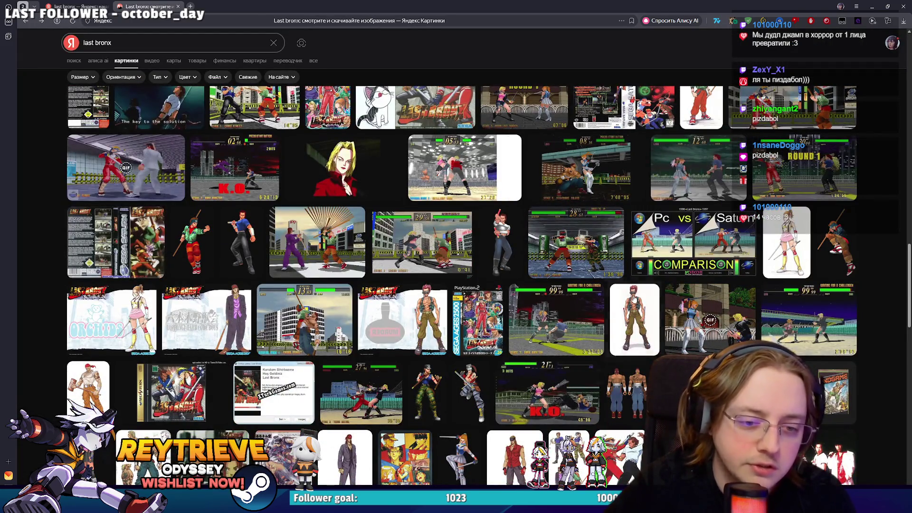
pyautogui.moveTo(635, 320)
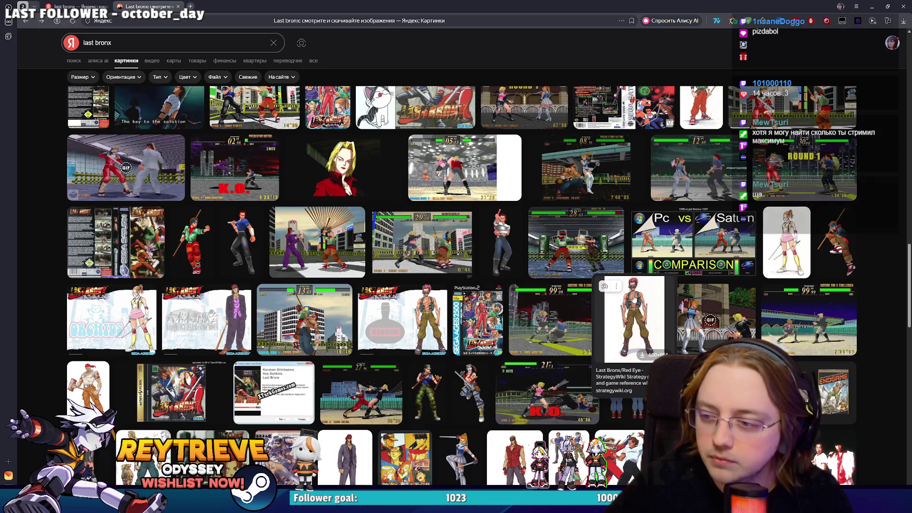
pyautogui.scroll(-2, 463, 286)
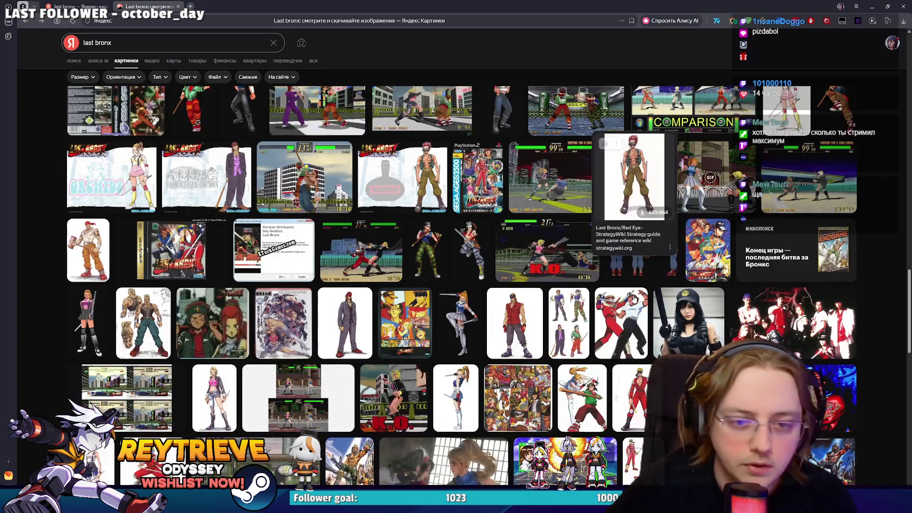
# Step: View the two-fighter artwork at full size, then return to the island artwork in Photoshop
pyautogui.click(620, 320)
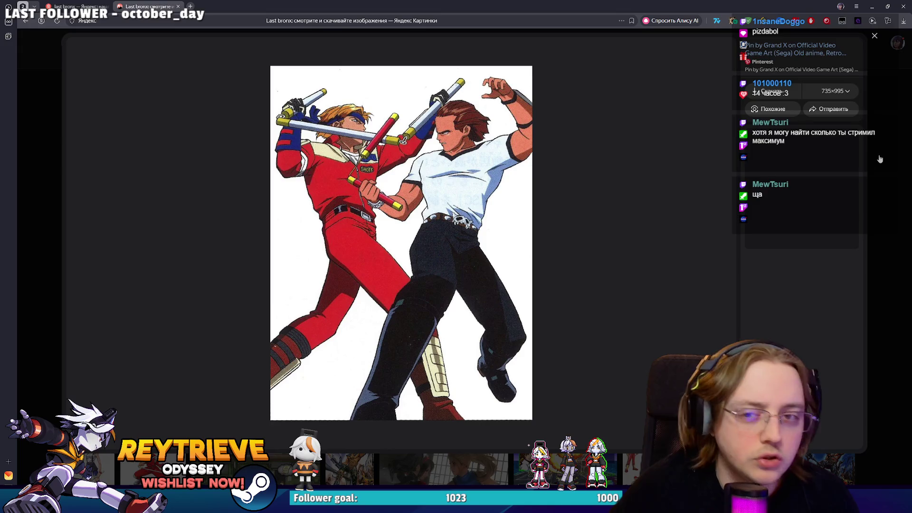
pyautogui.press('Escape')
pyautogui.hotkey('alt', 'Tab')
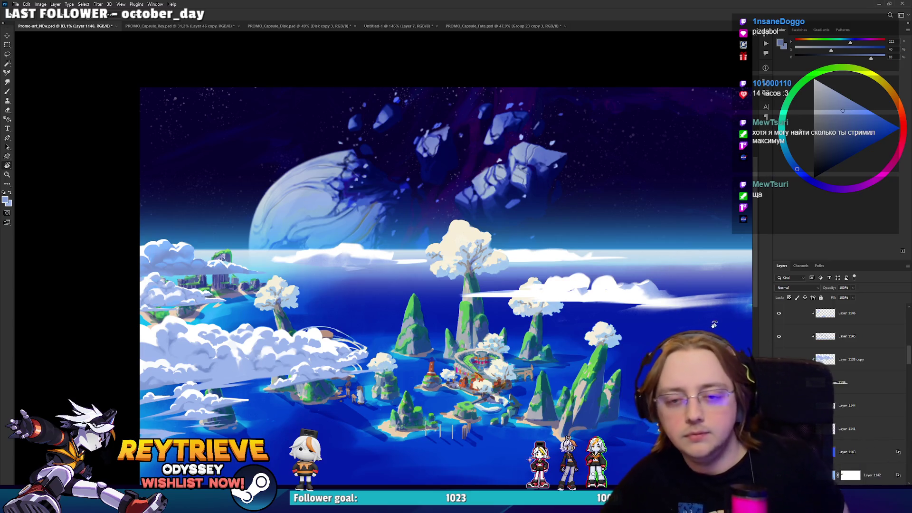
pyautogui.scroll(-3, 838, 360)
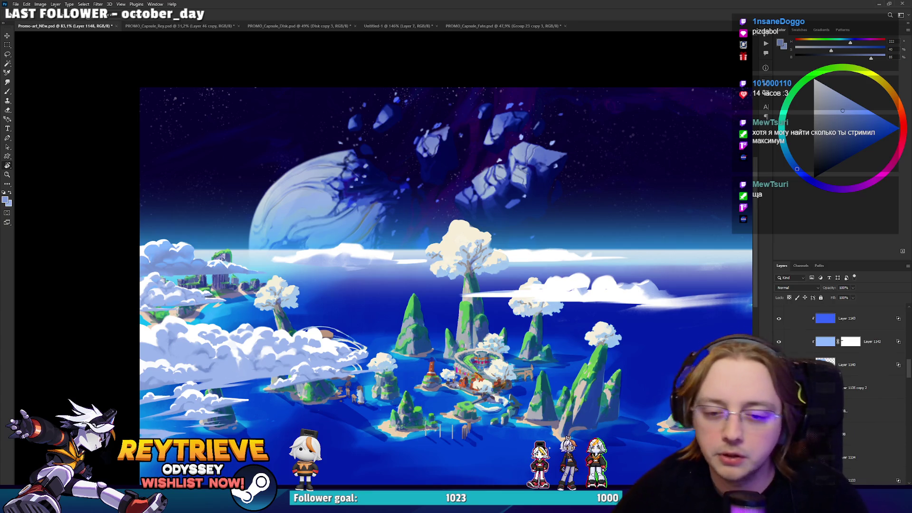
pyautogui.click(862, 411)
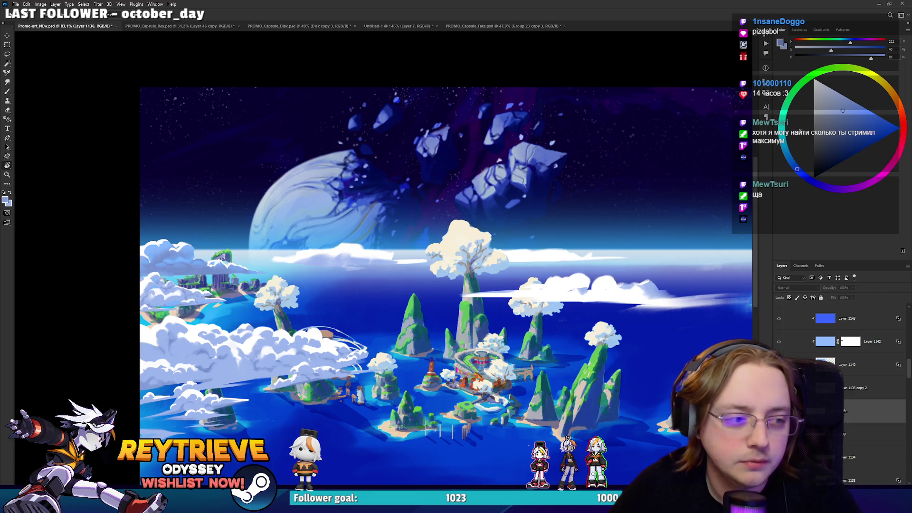
pyautogui.moveTo(420, 374); pyautogui.dragTo(446, 352)
pyautogui.scroll(-3, 845, 393)
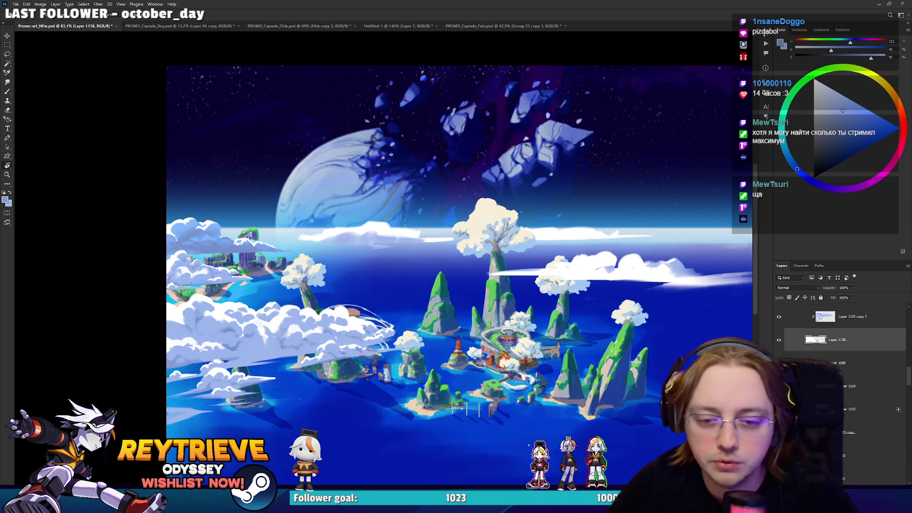
pyautogui.scroll(3, 842, 371)
pyautogui.scroll(3, 855, 385)
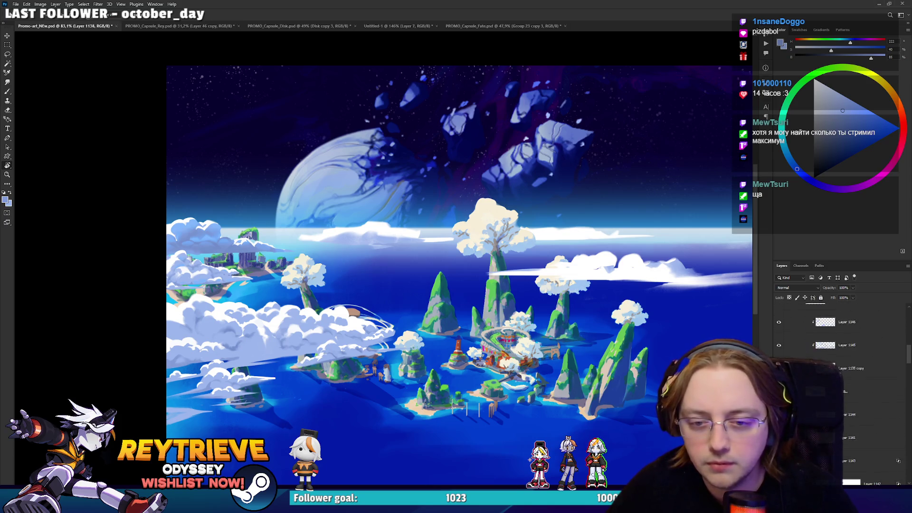
pyautogui.scroll(2, 841, 370)
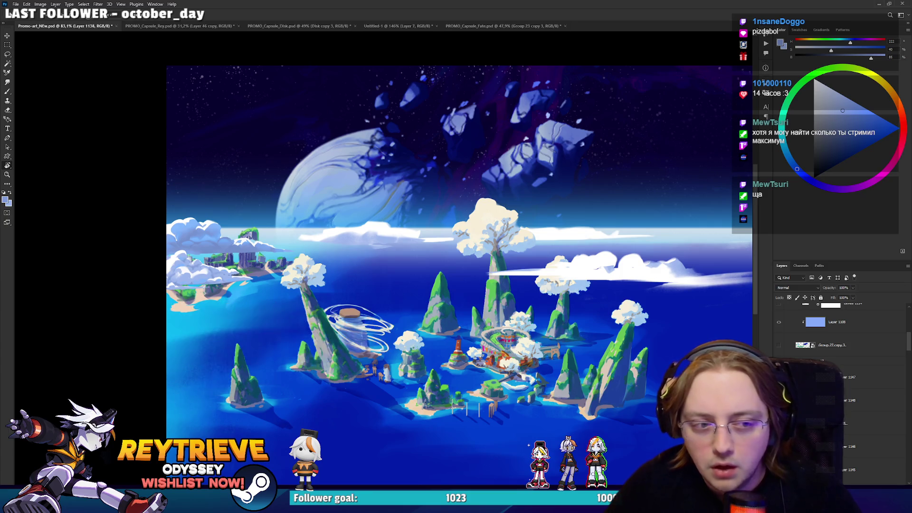
pyautogui.scroll(1, 841, 371)
pyautogui.scroll(1, 848, 371)
pyautogui.scroll(1, 848, 370)
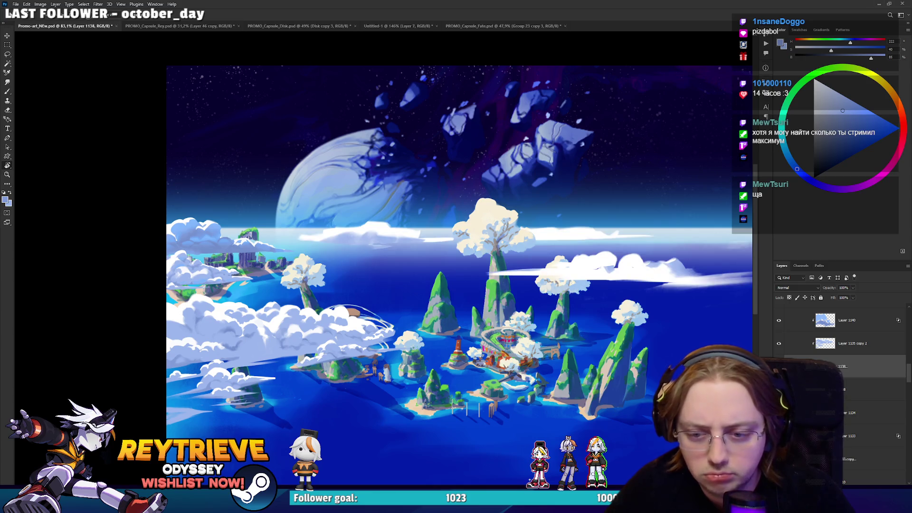
pyautogui.click(845, 388)
pyautogui.scroll(2, 454, 329)
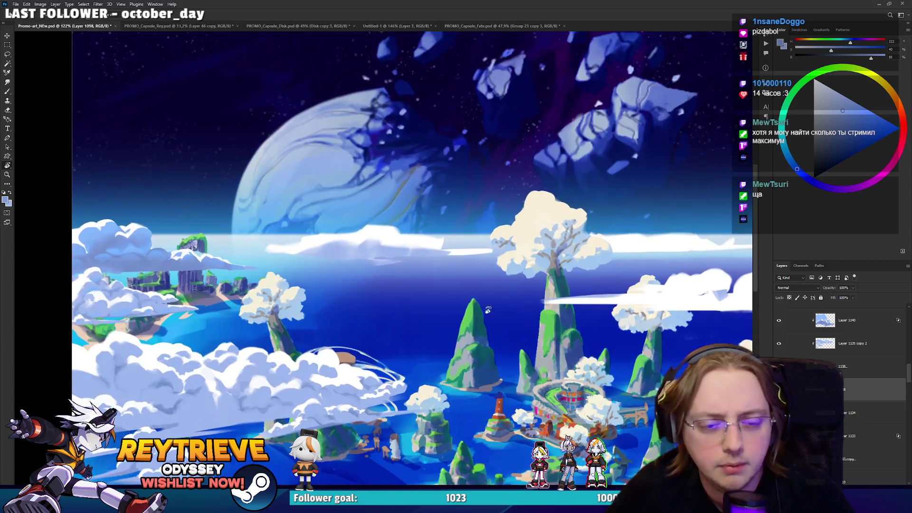
pyautogui.press('l')
pyautogui.moveTo(515, 242); pyautogui.dragTo(429, 251)
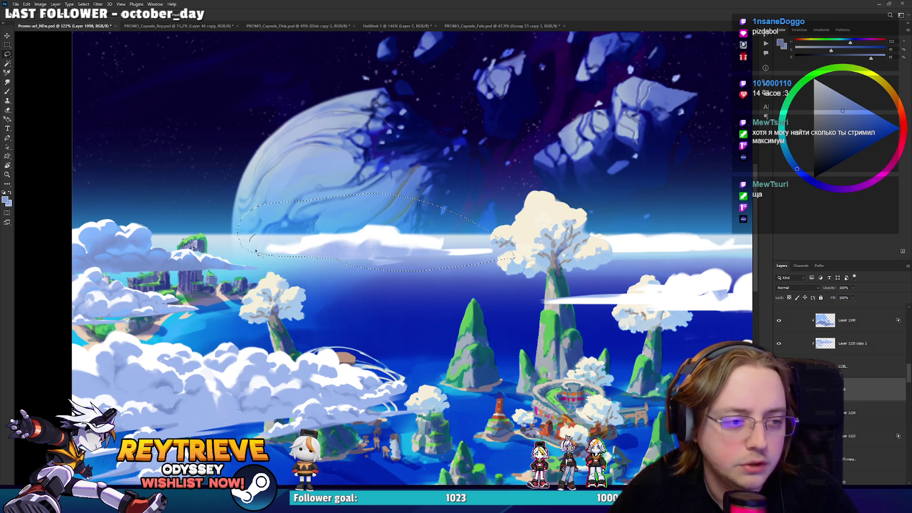
pyautogui.moveTo(482, 258); pyautogui.dragTo(501, 261)
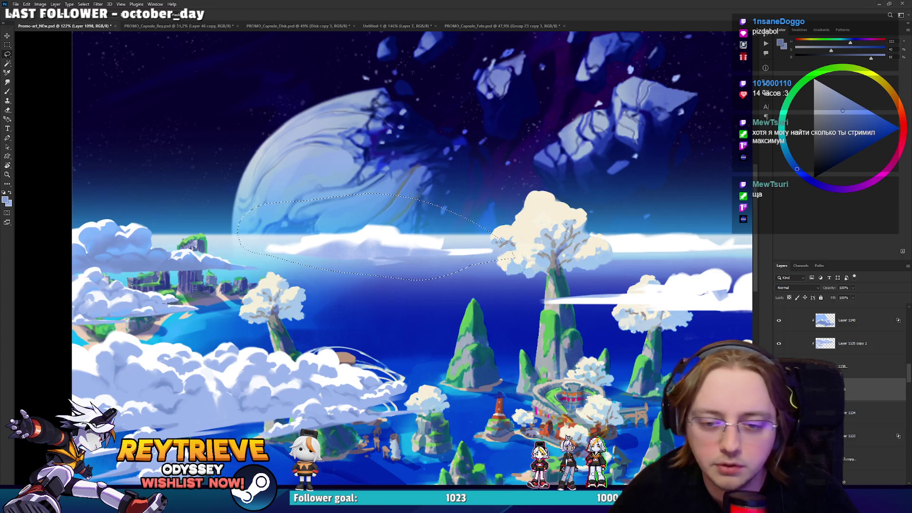
pyautogui.press('Delete')
pyautogui.hotkey('ctrl', 'z')
pyautogui.hotkey('ctrl', 'd')
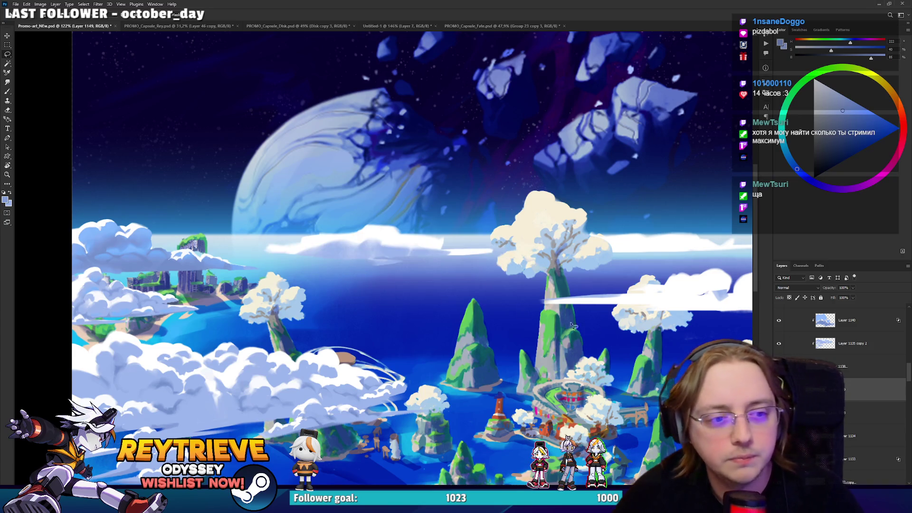
pyautogui.scroll(-2, 465, 290)
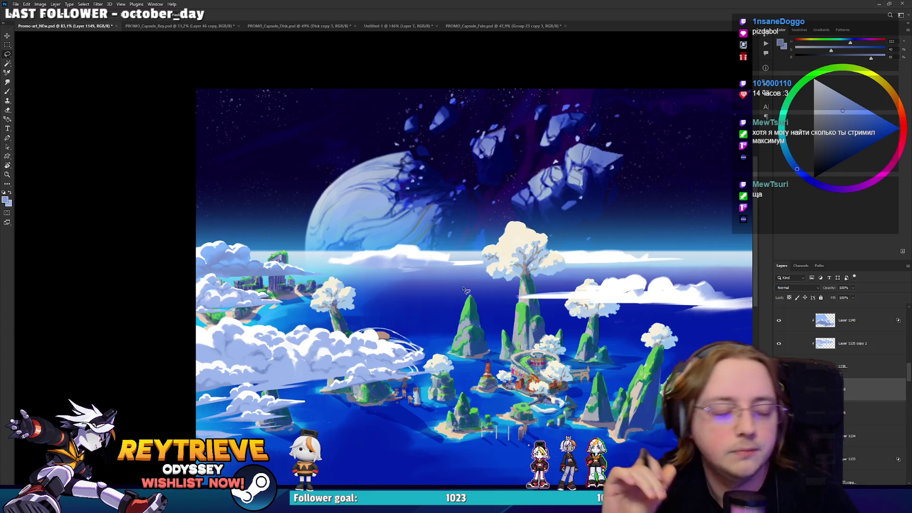
pyautogui.scroll(1, 464, 291)
pyautogui.moveTo(566, 350); pyautogui.dragTo(558, 334)
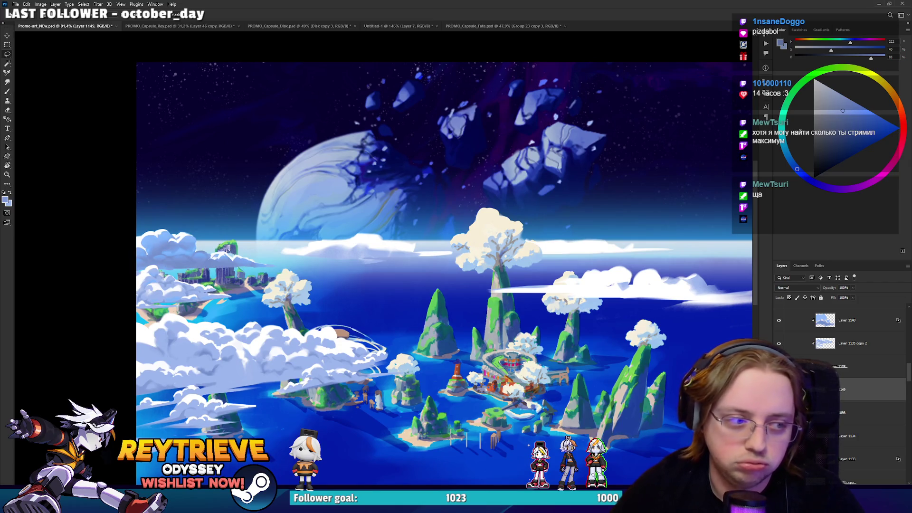
pyautogui.scroll(2, 841, 385)
pyautogui.scroll(2, 841, 385)
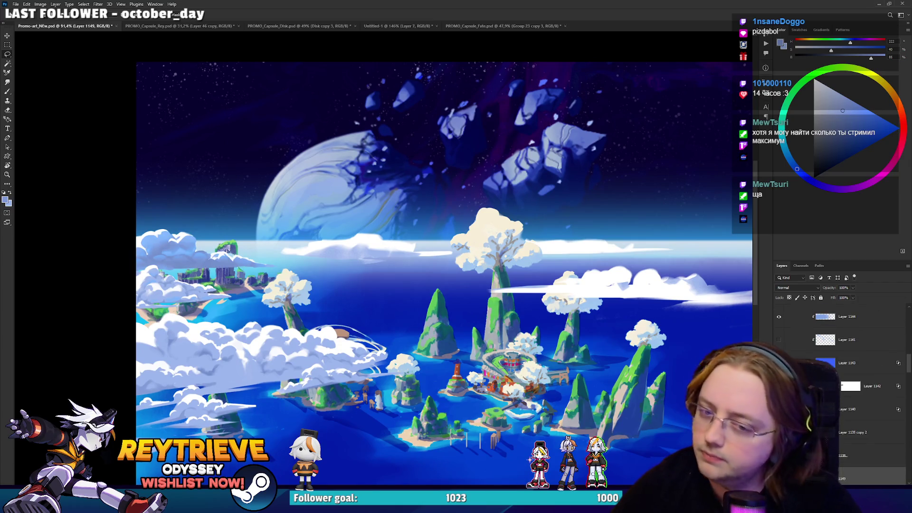
# Step: Duplicate the Layer 1135 copy 2 clouds as copy 3 and drag them to a new spot
pyautogui.click(864, 433)
pyautogui.scroll(-1, 865, 420)
pyautogui.scroll(-1, 865, 406)
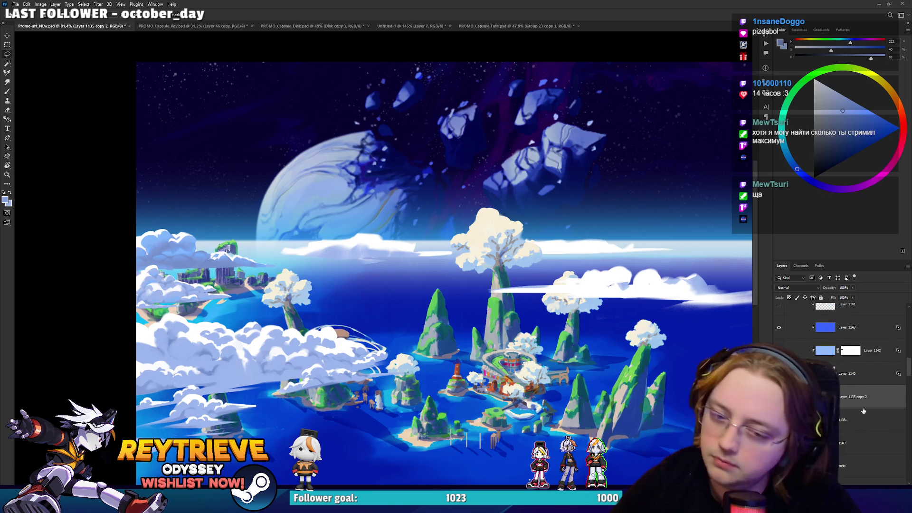
pyautogui.moveTo(864, 401); pyautogui.dragTo(865, 441)
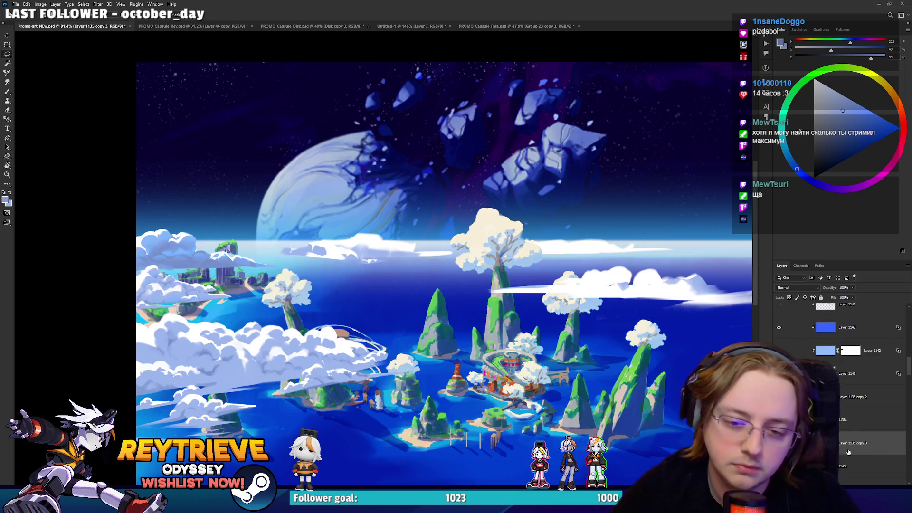
pyautogui.moveTo(321, 318)
pyautogui.mouseDown()
pyautogui.moveTo(444, 316)
pyautogui.moveTo(393, 297)
pyautogui.moveTo(415, 301)
pyautogui.moveTo(425, 286)
pyautogui.mouseUp()
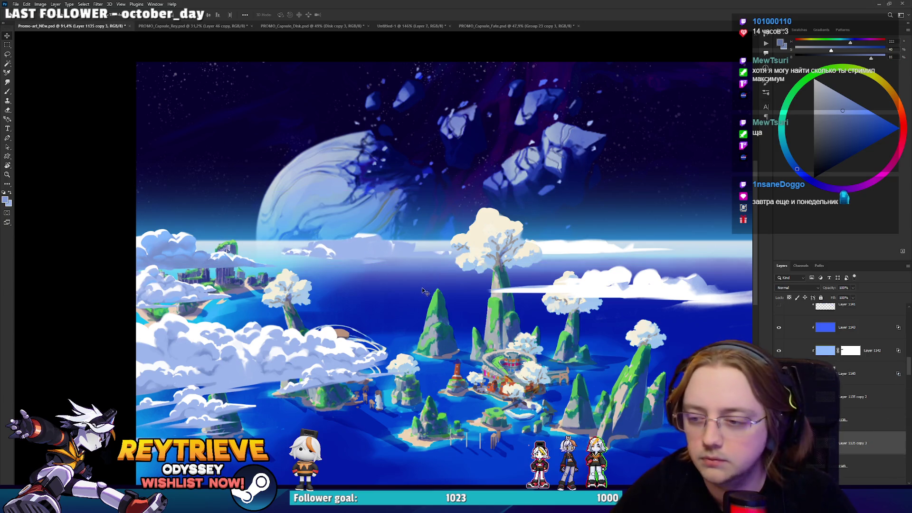
pyautogui.scroll(2, 386, 285)
pyautogui.moveTo(387, 285); pyautogui.dragTo(479, 295)
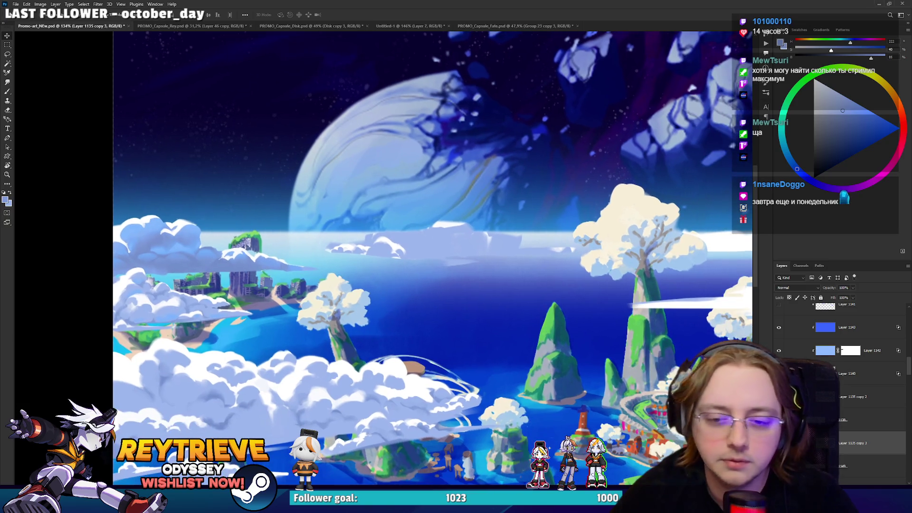
# Step: On Layer 1149, paint white cloud puffs and a light stroke along the horizon cloud band's edge
pyautogui.click(845, 465)
pyautogui.moveTo(518, 326); pyautogui.dragTo(538, 282)
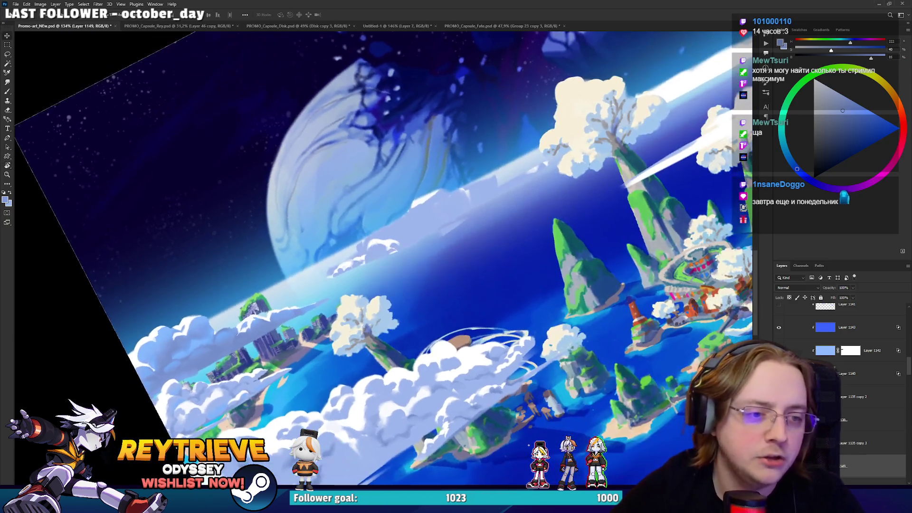
pyautogui.scroll(1, 143, 213)
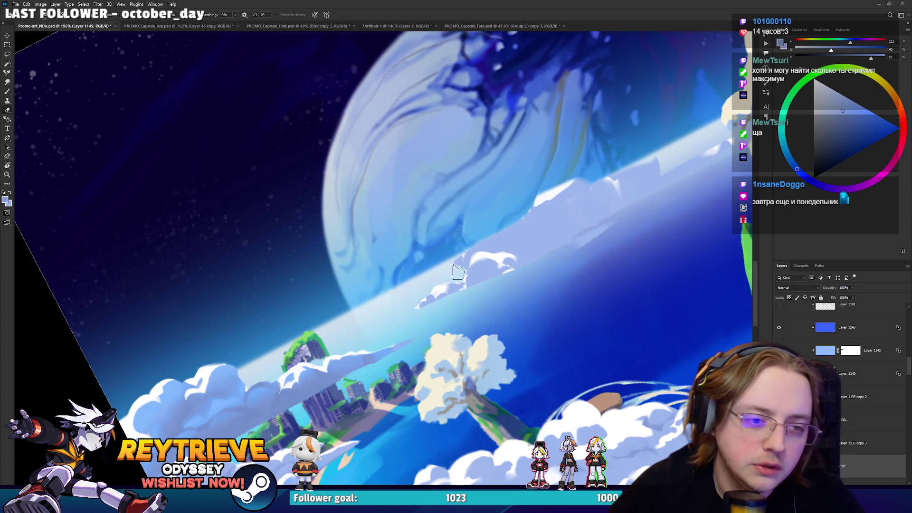
pyautogui.press('b')
pyautogui.moveTo(487, 237)
pyautogui.mouseDown()
pyautogui.moveTo(514, 221)
pyautogui.moveTo(483, 230)
pyautogui.moveTo(591, 175)
pyautogui.mouseUp()
pyautogui.press('e')
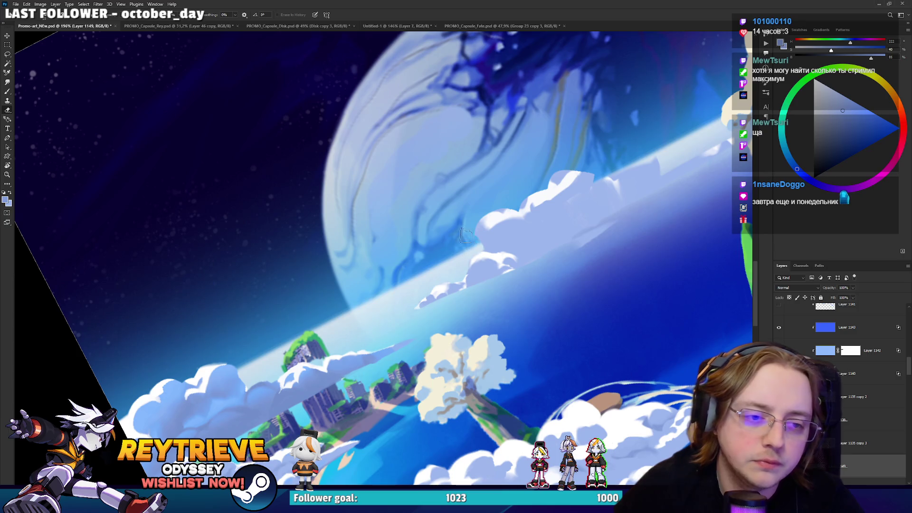
pyautogui.press('b')
pyautogui.press('r')
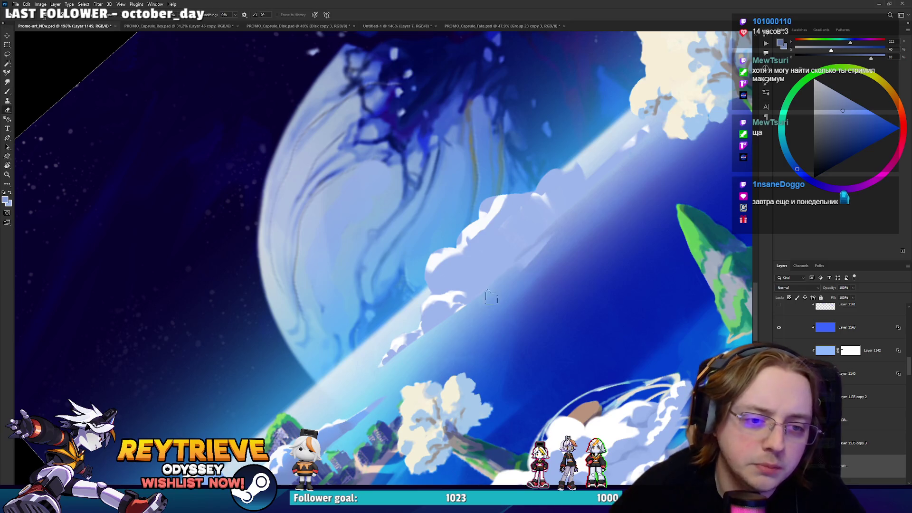
pyautogui.moveTo(577, 226)
pyautogui.mouseDown()
pyautogui.moveTo(590, 197)
pyautogui.moveTo(468, 288)
pyautogui.moveTo(567, 189)
pyautogui.moveTo(479, 315)
pyautogui.mouseUp()
pyautogui.moveTo(570, 182)
pyautogui.mouseDown()
pyautogui.moveTo(477, 314)
pyautogui.moveTo(528, 312)
pyautogui.moveTo(410, 382)
pyautogui.mouseUp()
# Step: Brighten the dark band below the clouds, rotating the canvas and alternating brush and eraser
pyautogui.press('r')
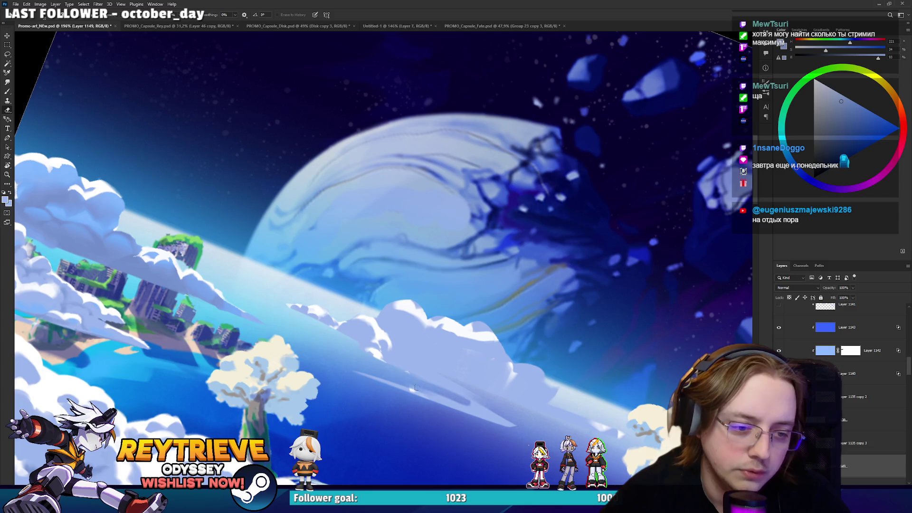
pyautogui.press('b')
pyautogui.moveTo(483, 410); pyautogui.dragTo(426, 369)
pyautogui.press('r')
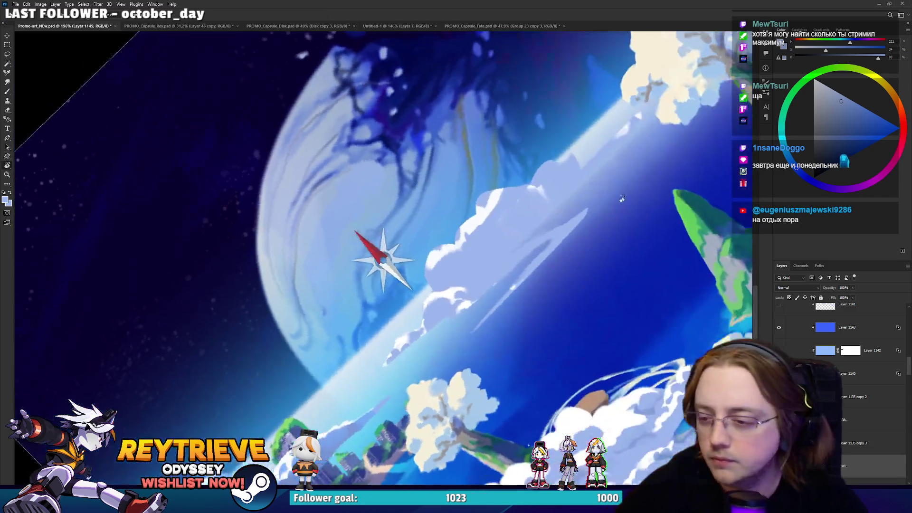
pyautogui.moveTo(460, 397); pyautogui.dragTo(576, 216)
pyautogui.press('e')
pyautogui.press('b')
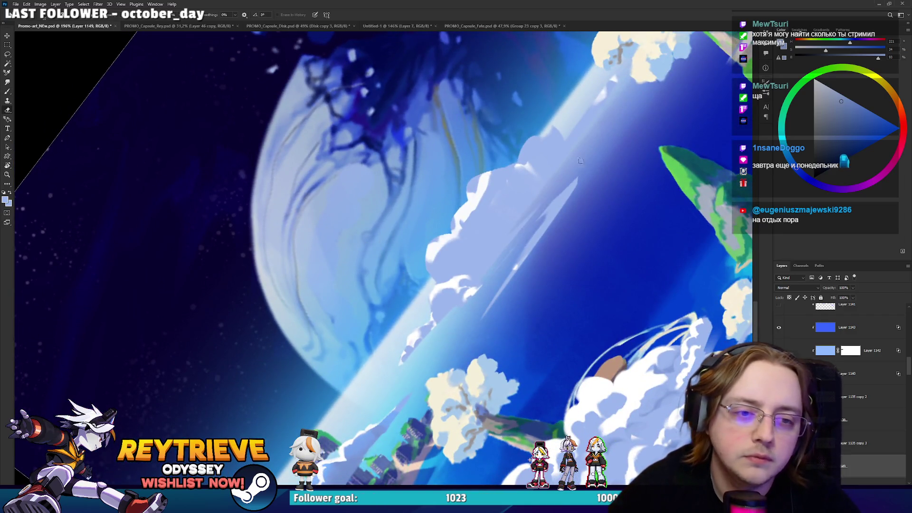
pyautogui.press('b')
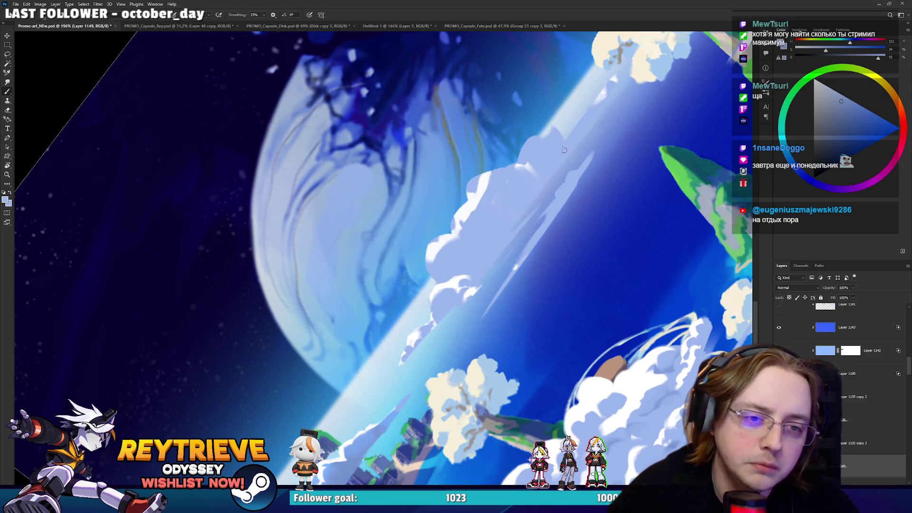
# Step: Rotate the canvas clockwise and bring more of the cloud bank into view for painting
pyautogui.press('e')
pyautogui.press('r')
pyautogui.moveTo(623, 76); pyautogui.dragTo(603, 164)
pyautogui.press('b')
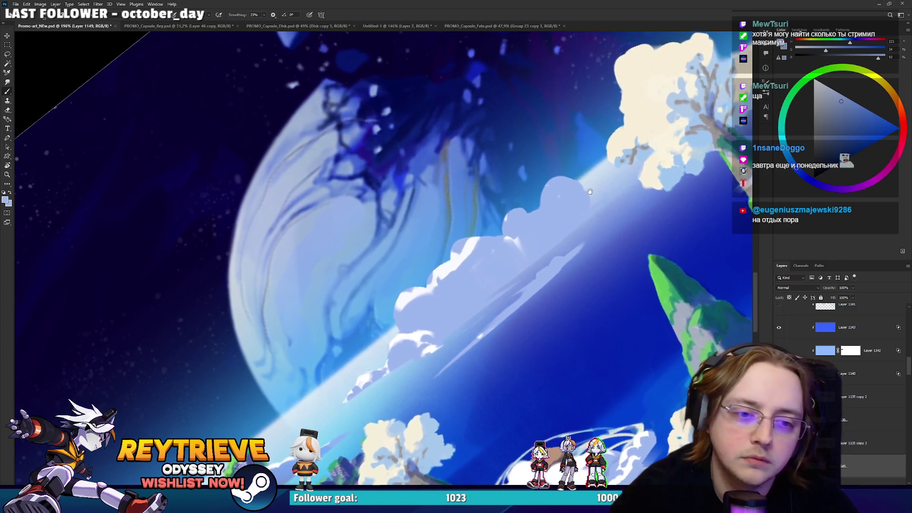
pyautogui.moveTo(613, 159); pyautogui.dragTo(619, 115)
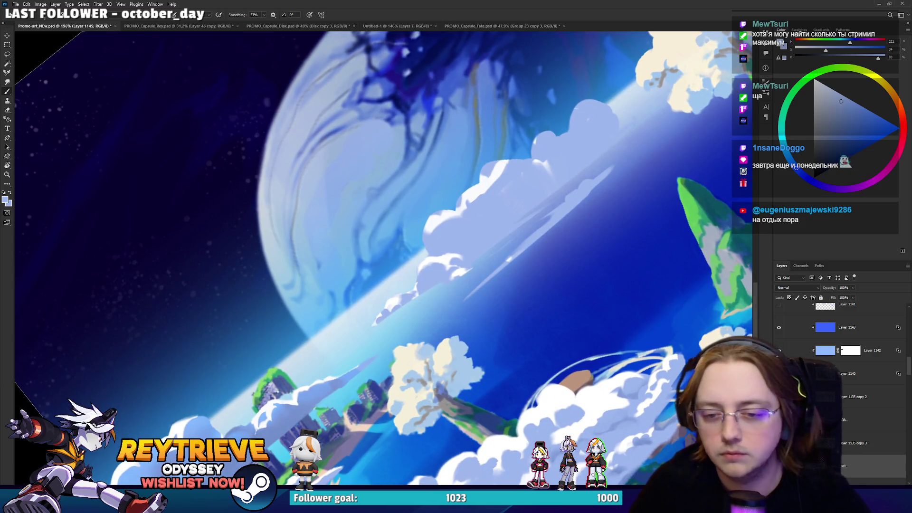
# Step: Select the Layer 1135 copy 3 cloud and sample light cloud colours from its upper edge
pyautogui.keyDown('ctrl'); pyautogui.click(443, 216); pyautogui.keyUp('ctrl')
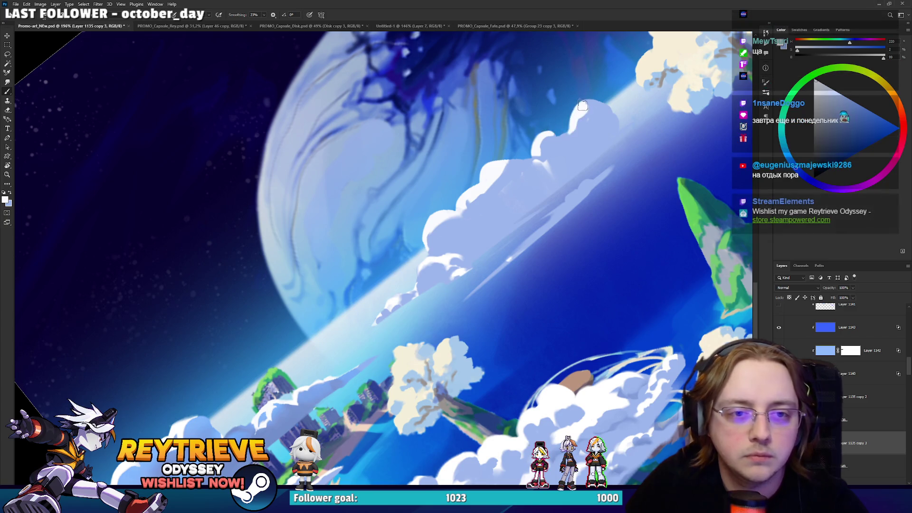
pyautogui.moveTo(566, 127); pyautogui.dragTo(540, 165)
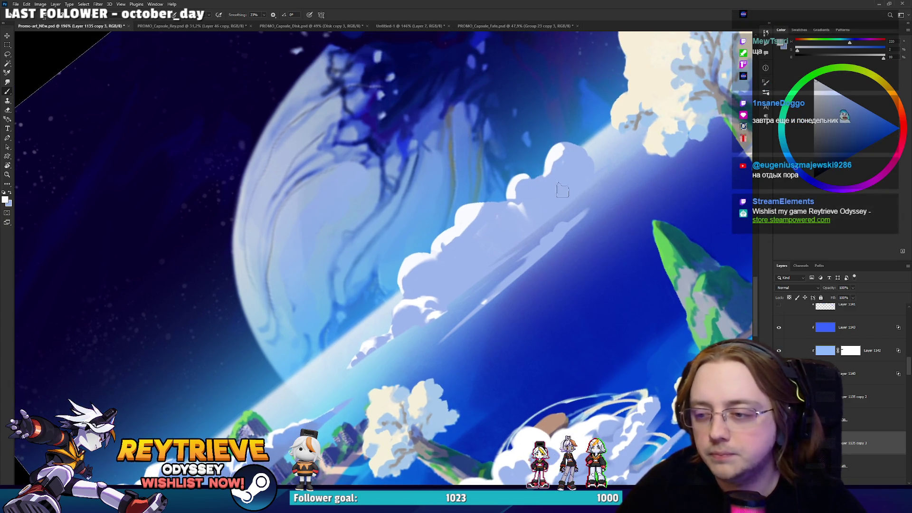
pyautogui.keyDown('alt'); pyautogui.click(541, 184); pyautogui.keyUp('alt')
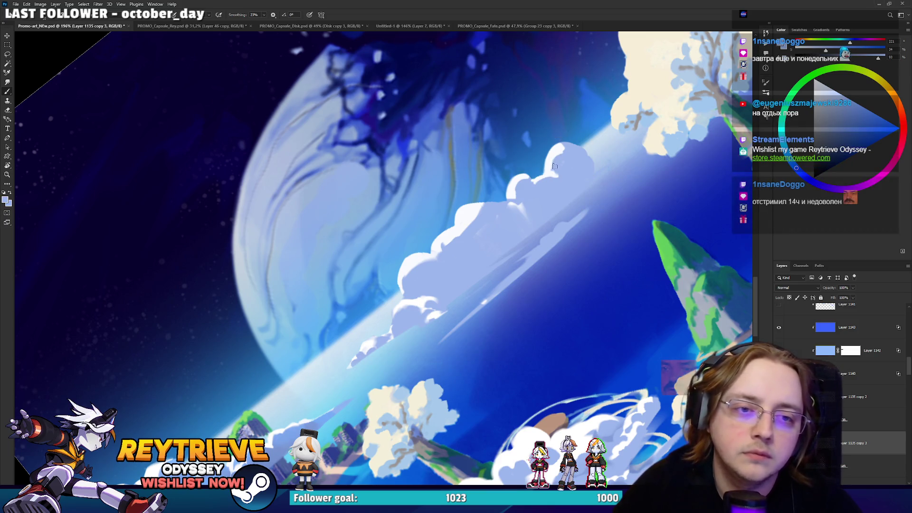
pyautogui.moveTo(556, 170); pyautogui.dragTo(547, 187)
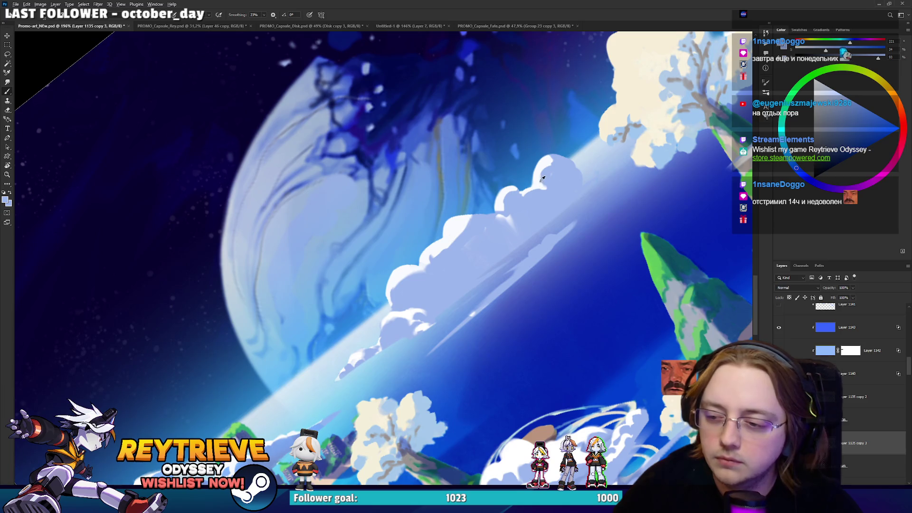
pyautogui.keyDown('alt'); pyautogui.click(543, 181); pyautogui.keyUp('alt')
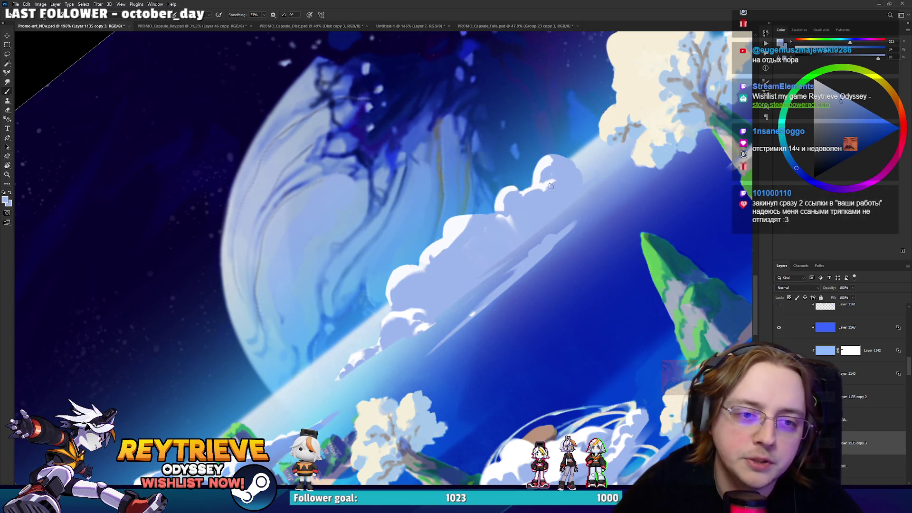
# Step: Sample a series of cloud shades along the cloud bank to settle on a painting colour
pyautogui.keyDown('alt'); pyautogui.click(546, 166); pyautogui.keyUp('alt')
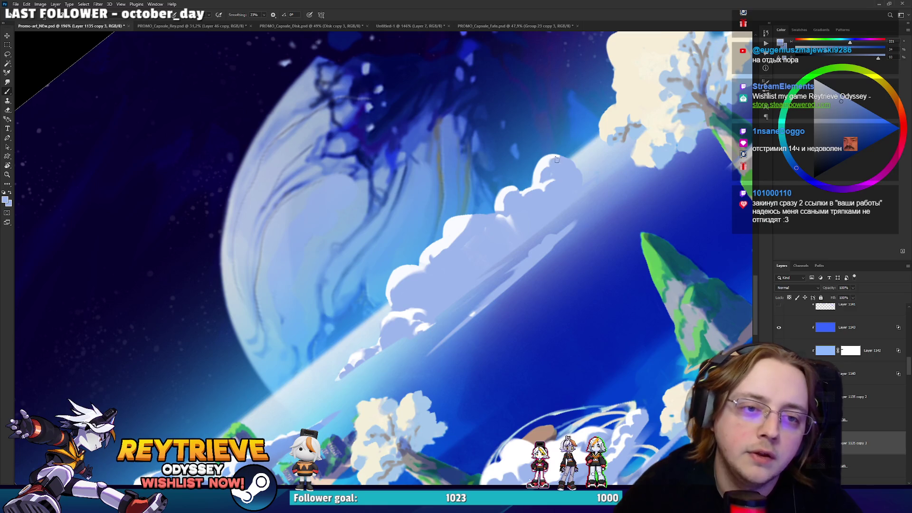
pyautogui.keyDown('alt'); pyautogui.click(457, 247); pyautogui.keyUp('alt')
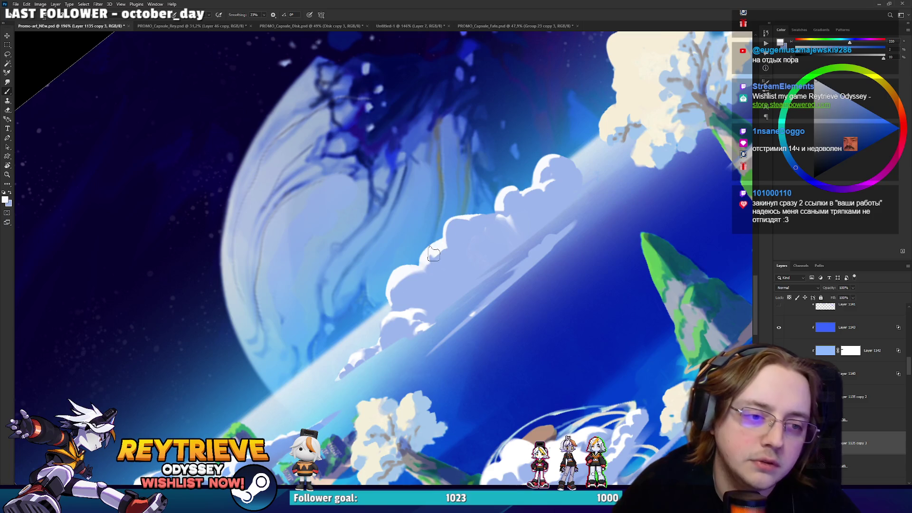
pyautogui.keyDown('alt'); pyautogui.click(438, 244); pyautogui.keyUp('alt')
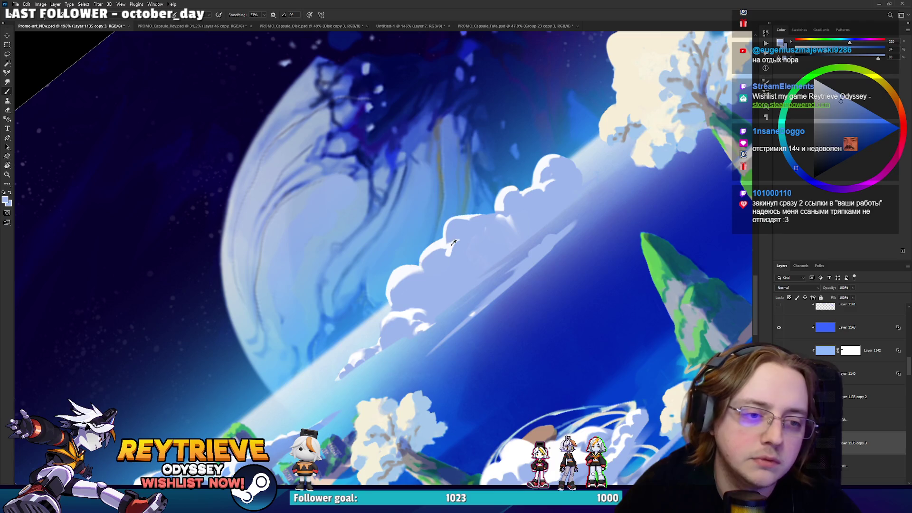
pyautogui.keyDown('alt'); pyautogui.click(462, 243); pyautogui.keyUp('alt')
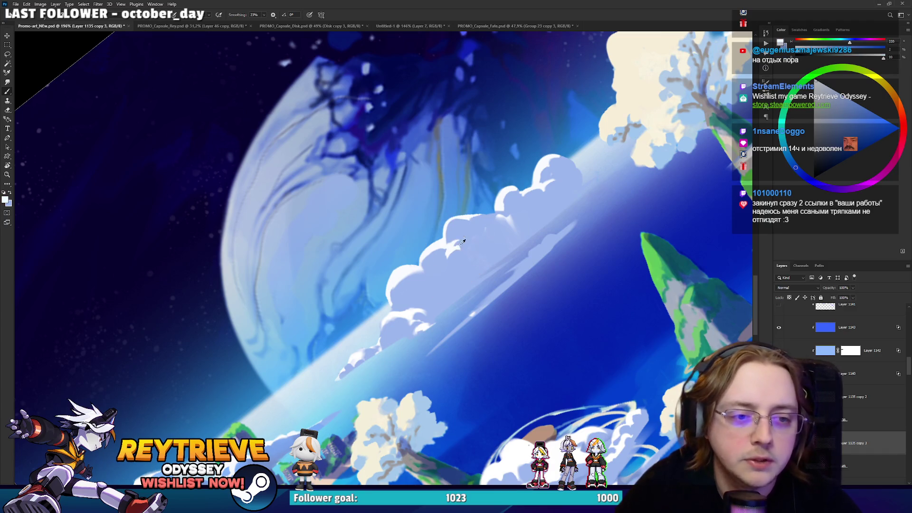
pyautogui.keyDown('alt'); pyautogui.click(459, 249); pyautogui.keyUp('alt')
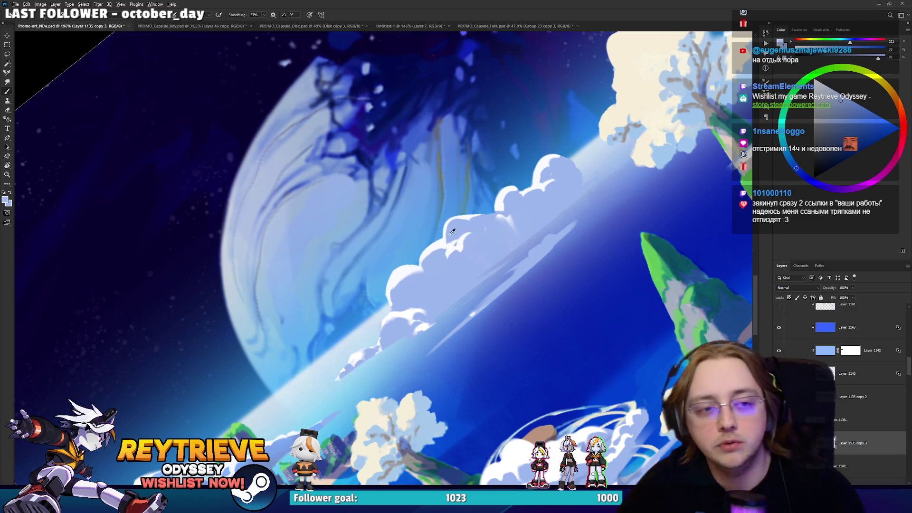
pyautogui.keyDown('alt'); pyautogui.click(398, 280); pyautogui.keyUp('alt')
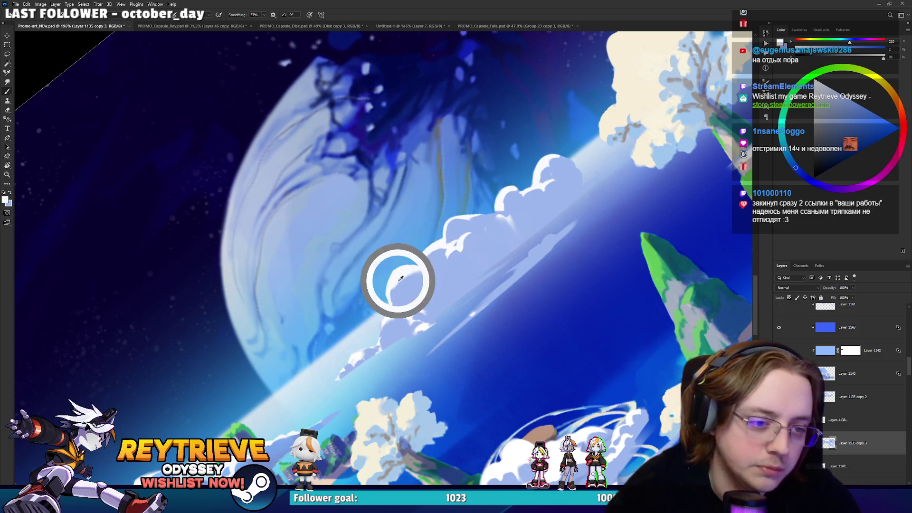
pyautogui.keyDown('alt'); pyautogui.click(431, 267); pyautogui.keyUp('alt')
pyautogui.keyDown('alt'); pyautogui.click(425, 278); pyautogui.keyUp('alt')
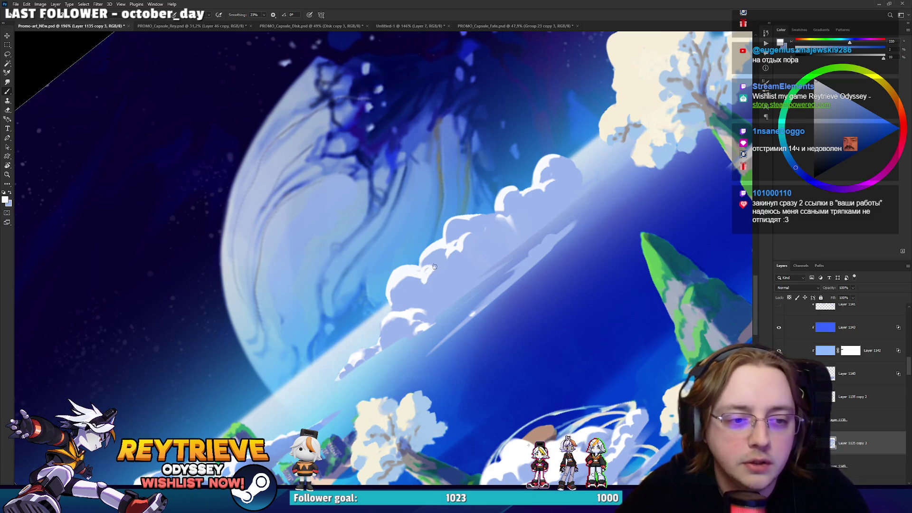
pyautogui.keyDown('alt'); pyautogui.click(440, 269); pyautogui.keyUp('alt')
pyautogui.keyDown('alt'); pyautogui.click(427, 277); pyautogui.keyUp('alt')
pyautogui.keyDown('alt'); pyautogui.click(425, 277); pyautogui.keyUp('alt')
pyautogui.keyDown('alt'); pyautogui.click(435, 277); pyautogui.keyUp('alt')
pyautogui.moveTo(395, 310); pyautogui.dragTo(448, 271)
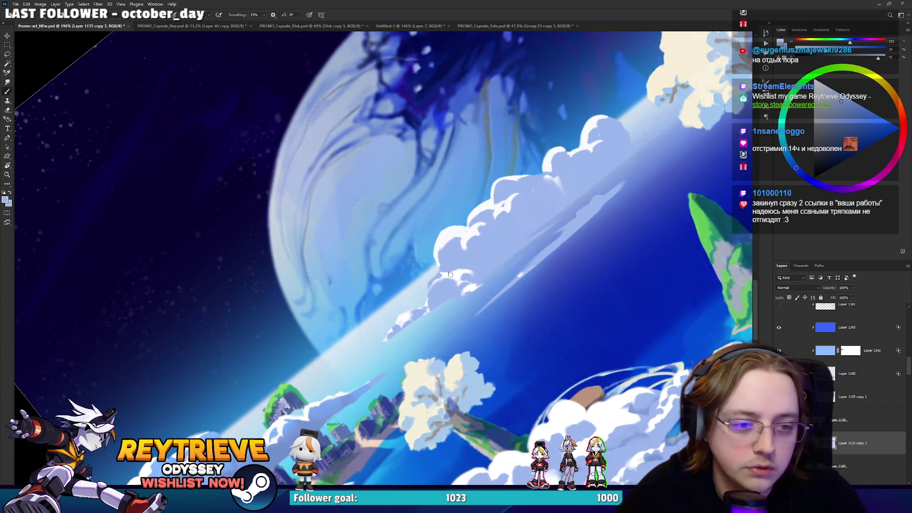
pyautogui.keyDown('alt'); pyautogui.click(434, 278); pyautogui.keyUp('alt')
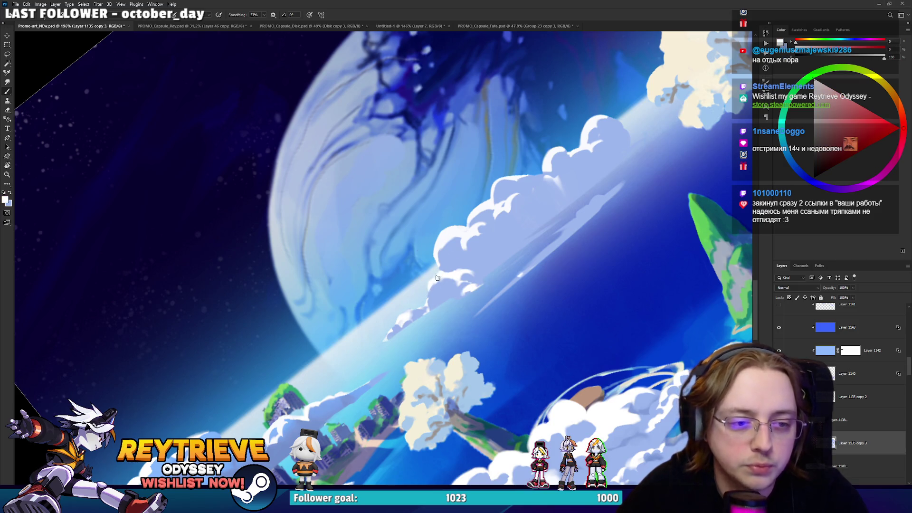
pyautogui.scroll(2, 444, 280)
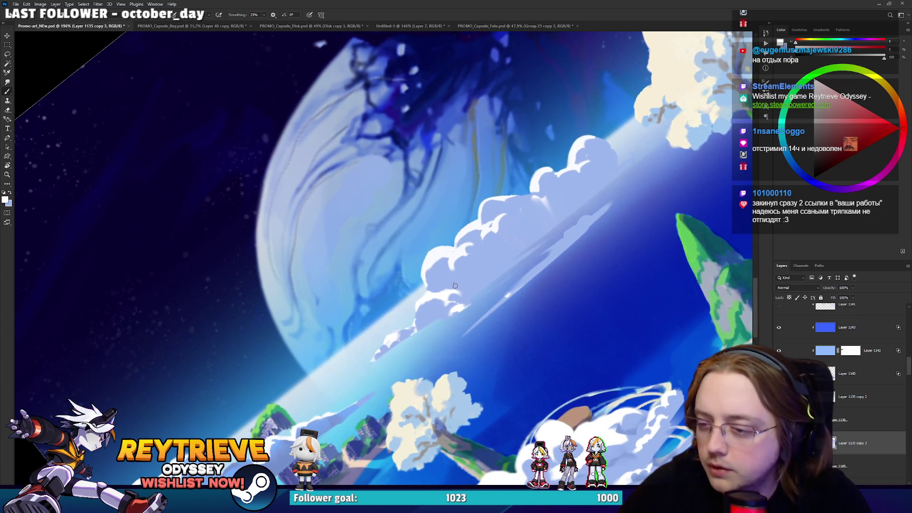
pyautogui.scroll(-2, 428, 289)
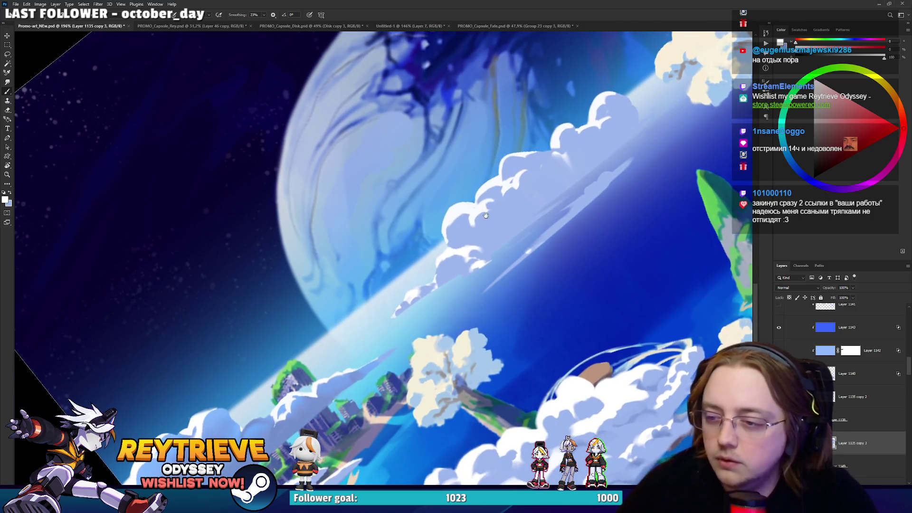
pyautogui.scroll(3, 437, 273)
pyautogui.scroll(2, 502, 228)
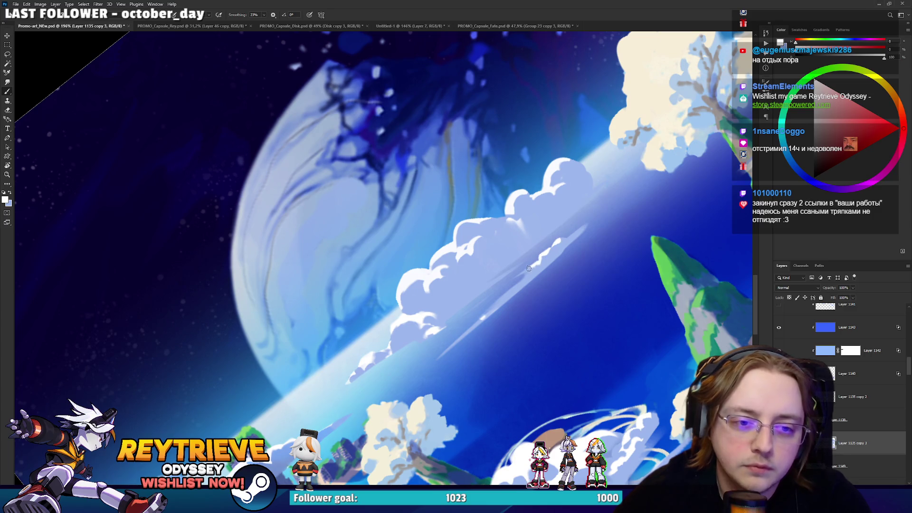
# Step: Sample a sky blue and brush it over the thin white streak beneath the cloud bank
pyautogui.keyDown('alt'); pyautogui.click(497, 308); pyautogui.keyUp('alt')
pyautogui.moveTo(534, 270); pyautogui.dragTo(495, 306)
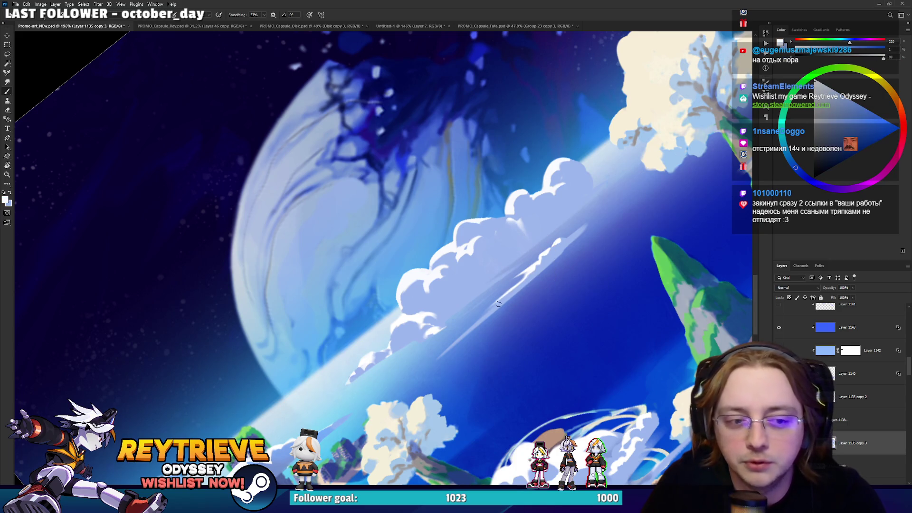
pyautogui.moveTo(528, 281); pyautogui.dragTo(460, 344)
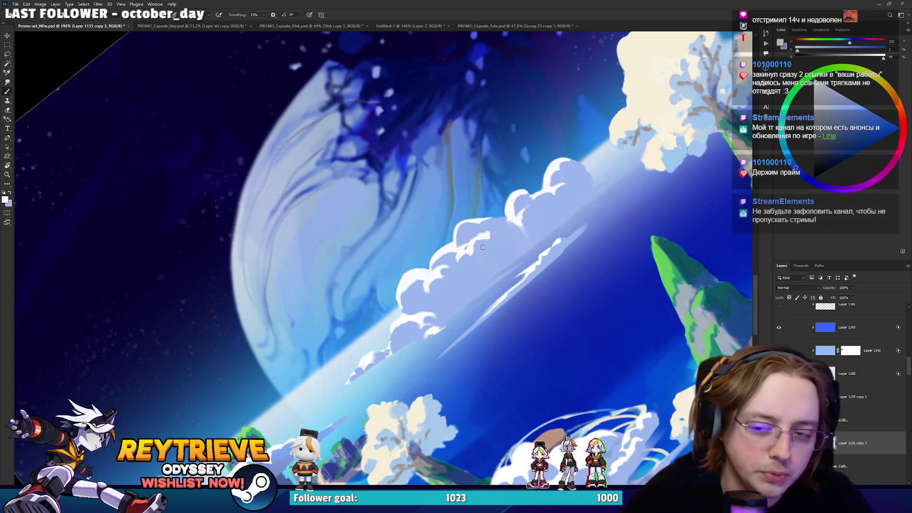
pyautogui.press('e')
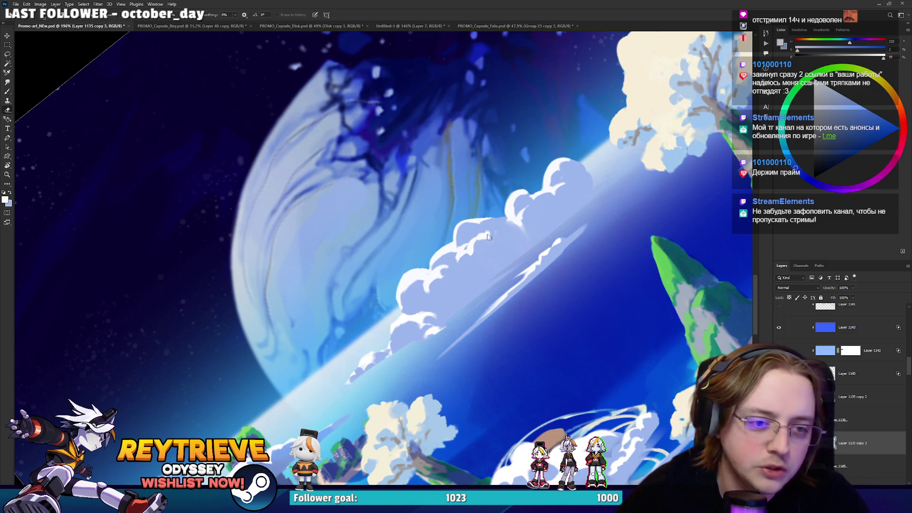
# Step: Sample two artwork colours, review the full canvas, then switch over to Discord
pyautogui.keyDown('alt'); pyautogui.click(490, 243); pyautogui.keyUp('alt')
pyautogui.keyDown('alt'); pyautogui.click(492, 232); pyautogui.keyUp('alt')
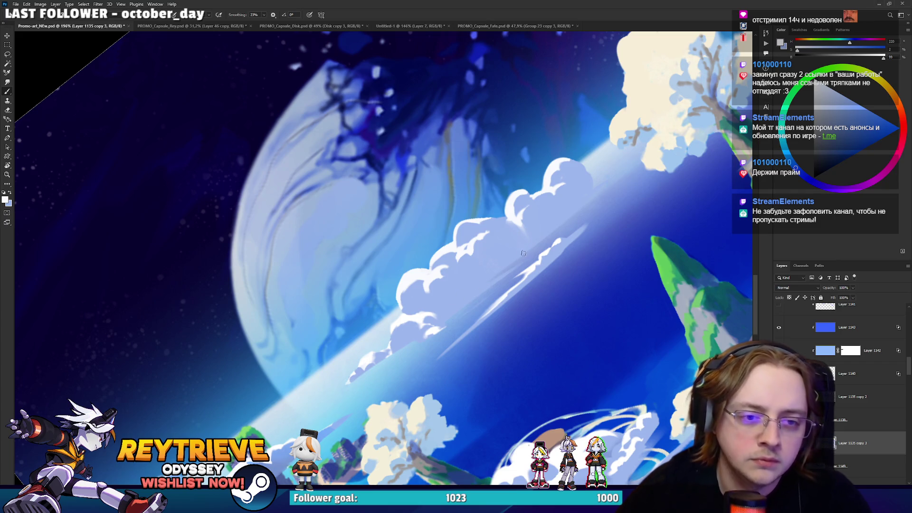
pyautogui.moveTo(516, 252); pyautogui.dragTo(544, 228)
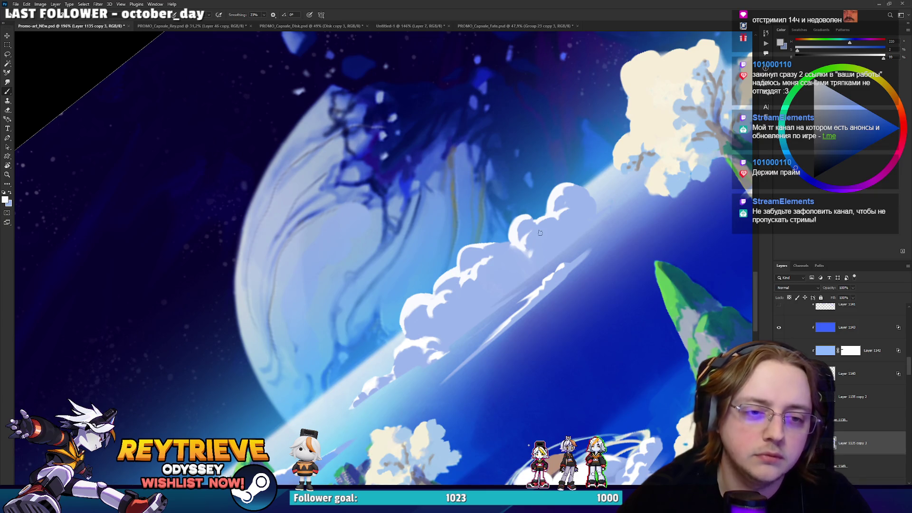
pyautogui.scroll(-5, 392, 257)
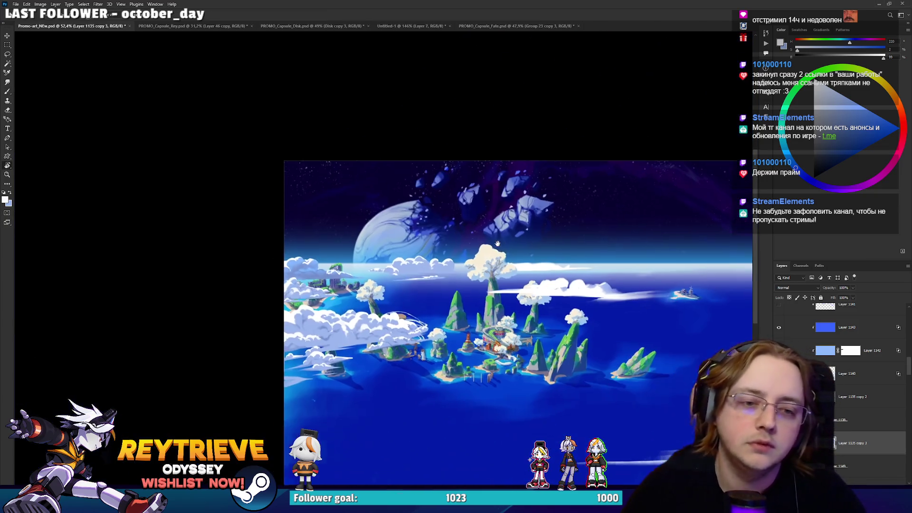
pyautogui.hotkey('alt', 'Tab')
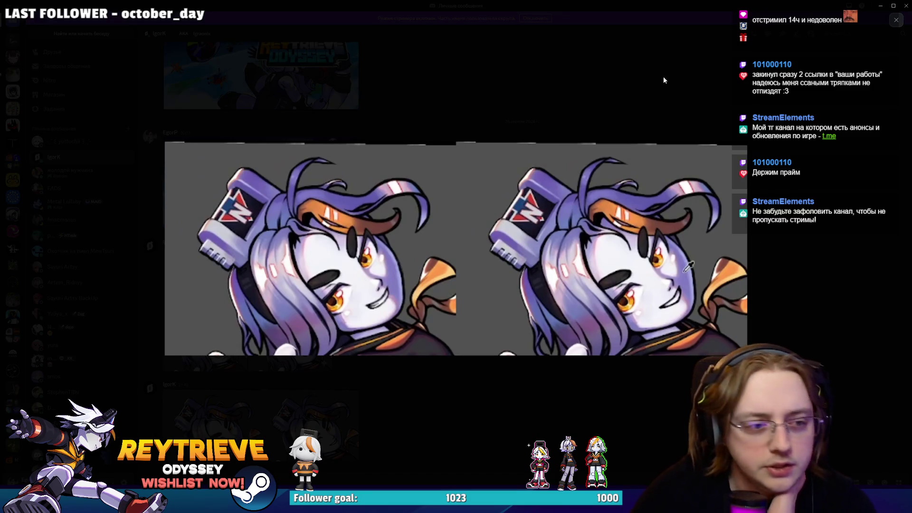
# Step: In Discord's #your-works channel, follow the Neighbours From Hell 3D itch.io link to its game page
pyautogui.click(681, 77)
pyautogui.click(13, 75)
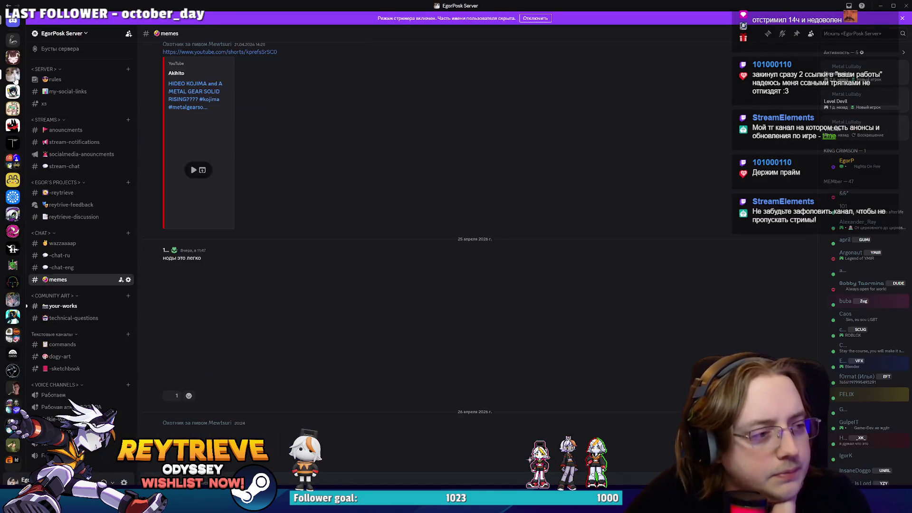
pyautogui.click(71, 309)
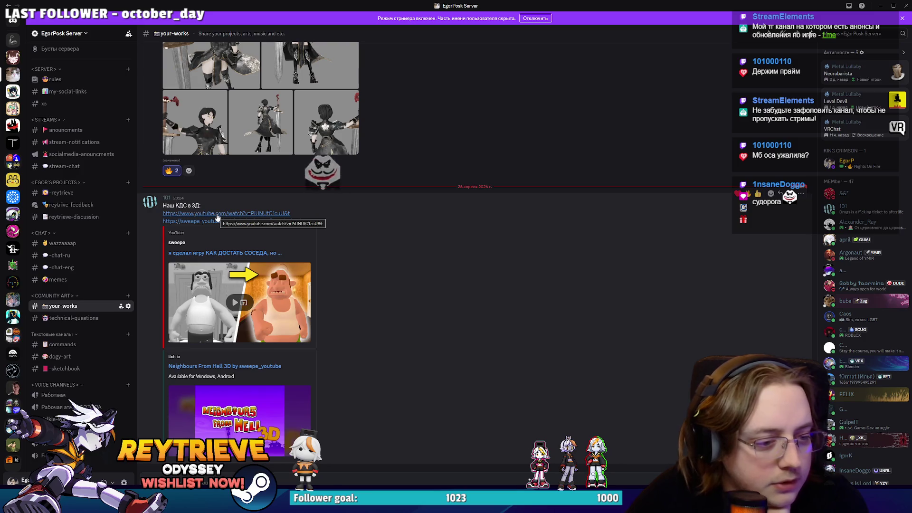
pyautogui.click(247, 367)
pyautogui.click(511, 276)
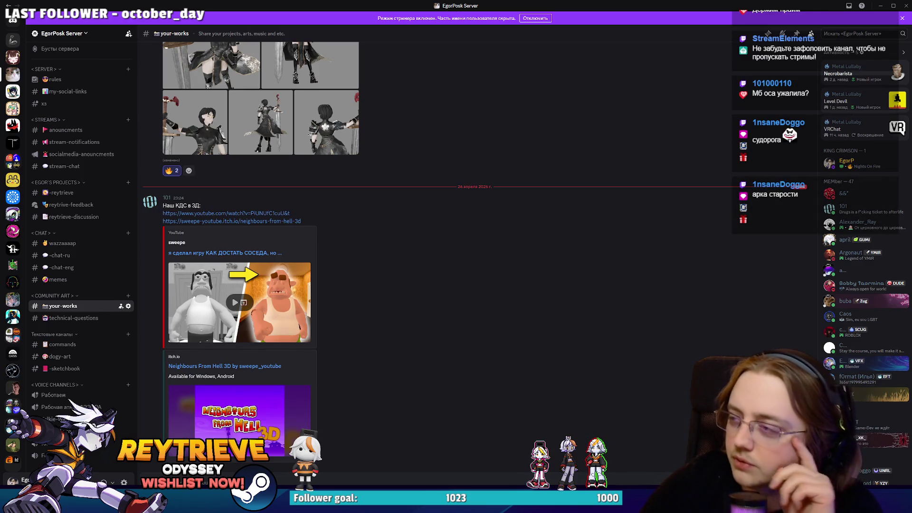
pyautogui.scroll(-3, 569, 122)
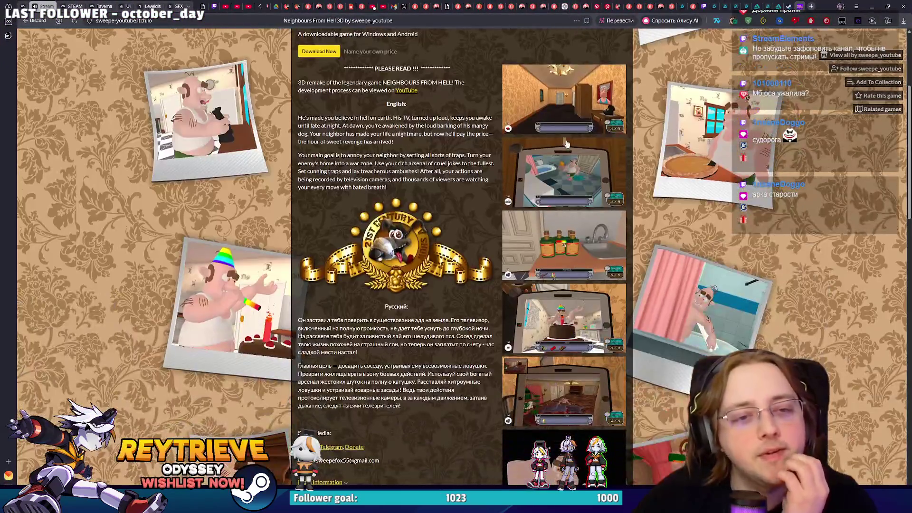
# Step: Page through the game's screenshots in the itch.io lightbox — bathroom, beer bottles, cake, living room, angry face
pyautogui.click(570, 122)
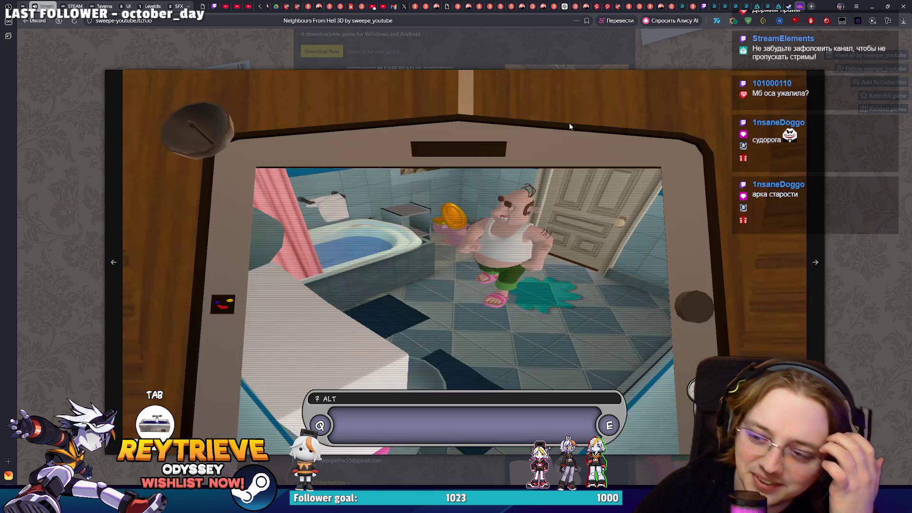
pyautogui.click(570, 127)
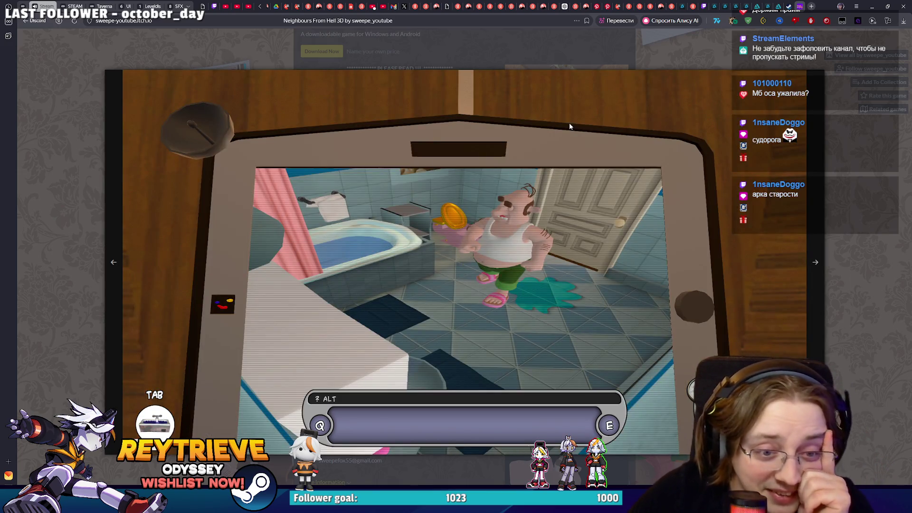
pyautogui.click(569, 126)
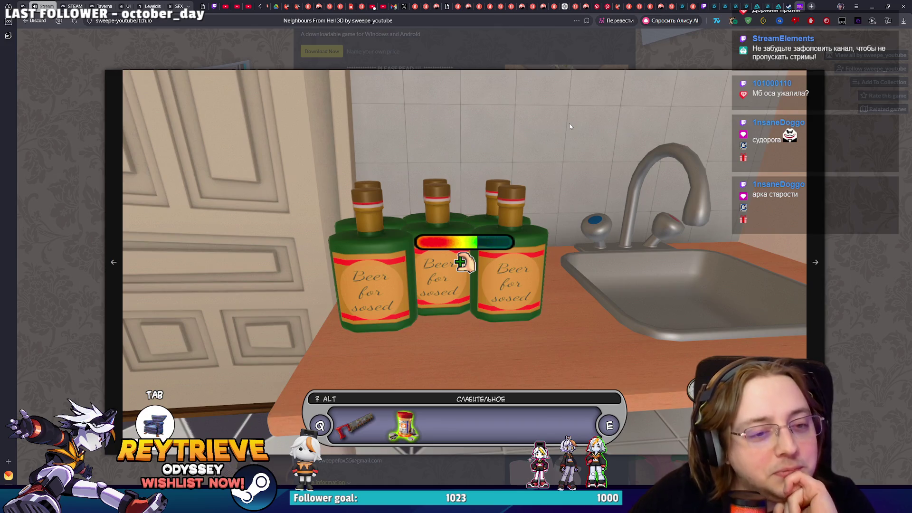
pyautogui.click(569, 126)
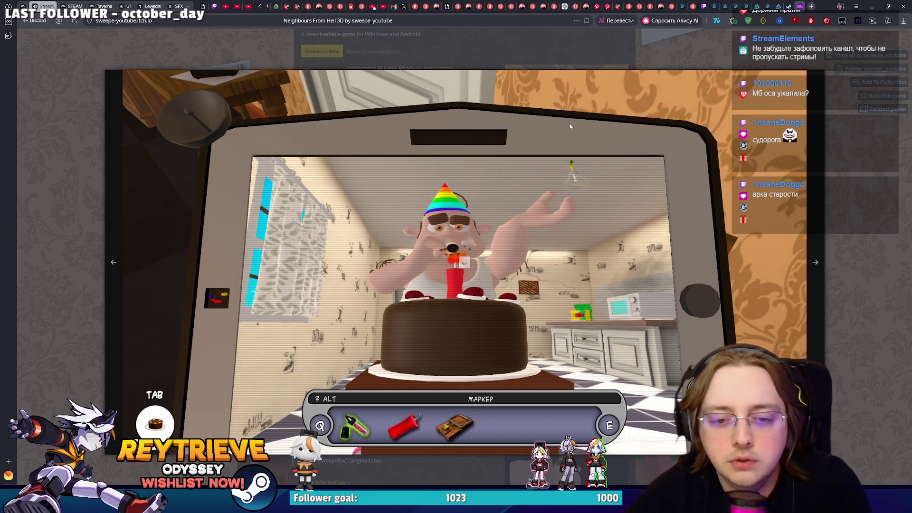
pyautogui.press('Right')
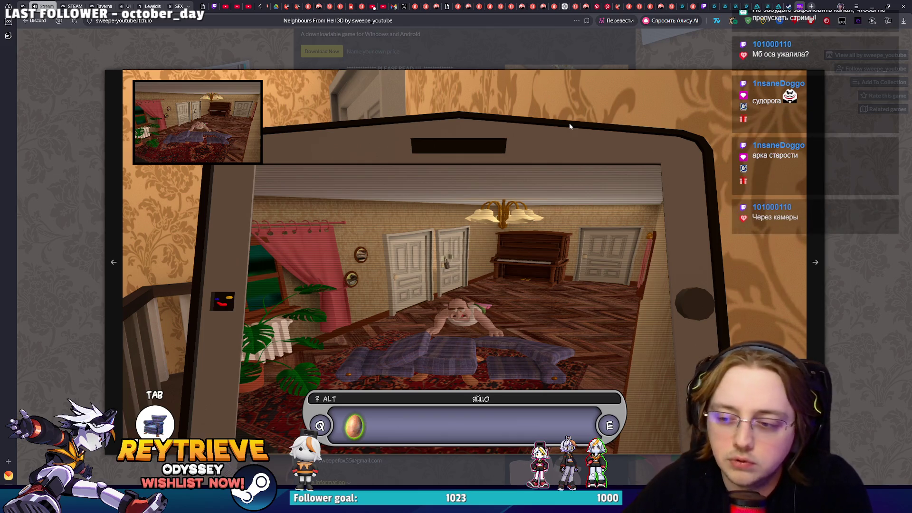
pyautogui.press('Right')
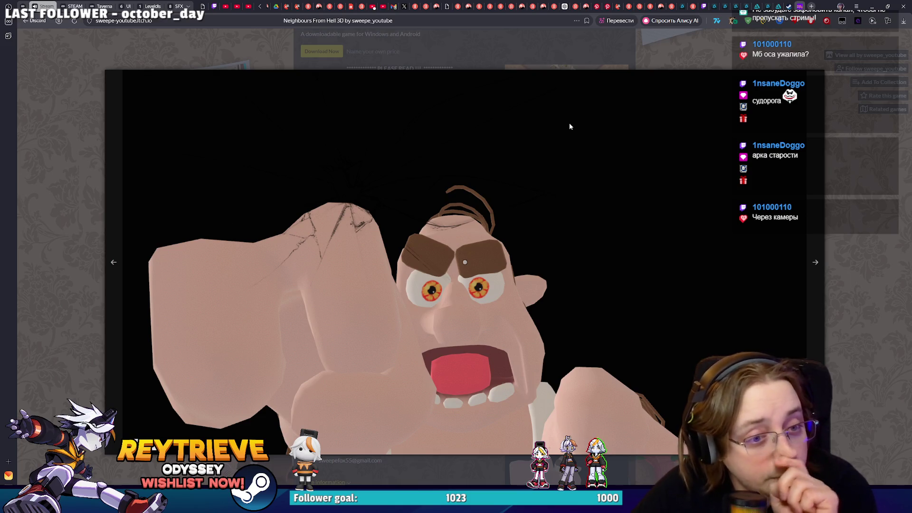
pyautogui.press('Right')
pyautogui.press('Right')
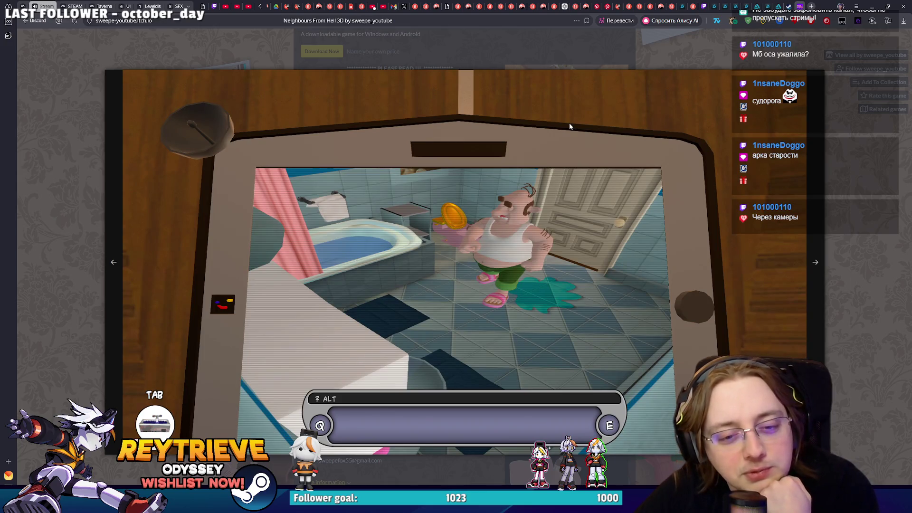
pyautogui.press('Right')
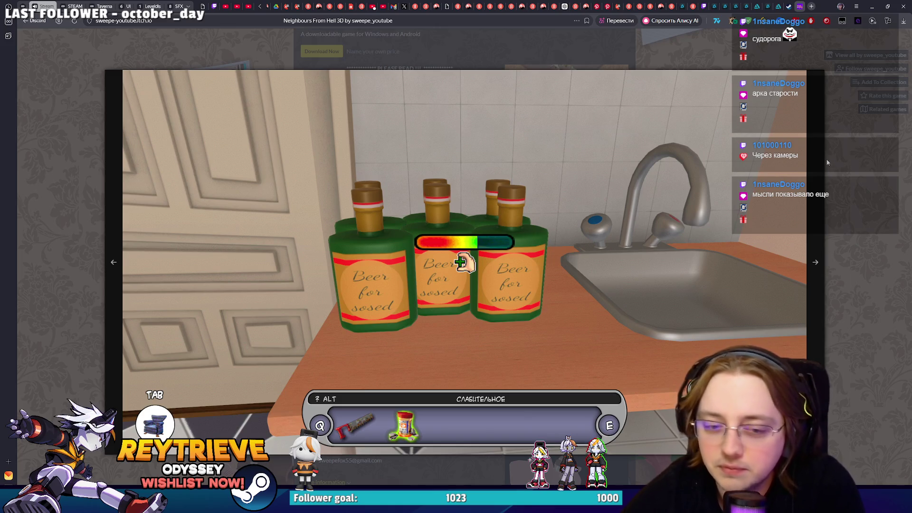
pyautogui.click(844, 176)
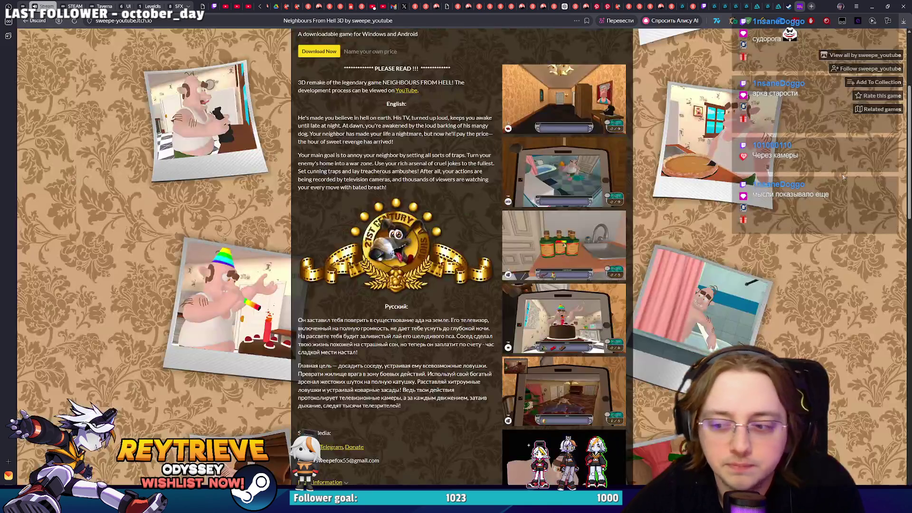
pyautogui.scroll(-2, 843, 177)
pyautogui.scroll(3, 838, 175)
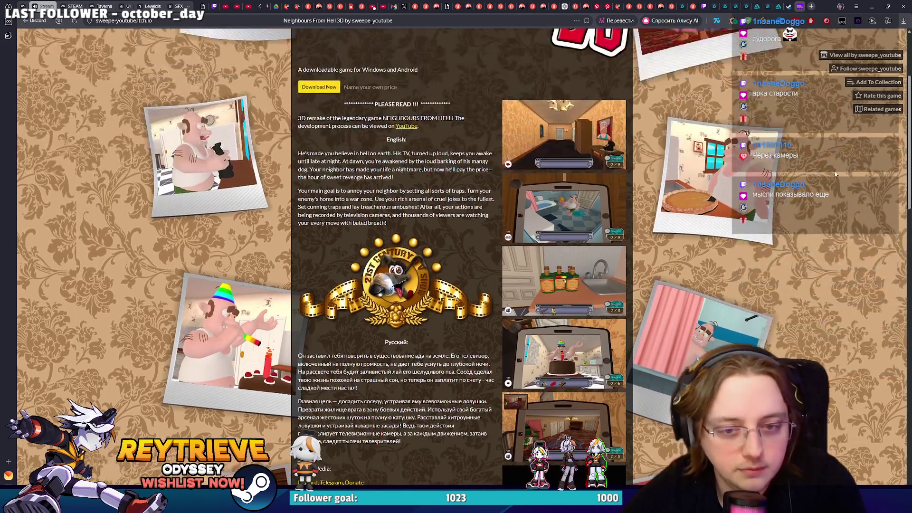
pyautogui.scroll(-1, 836, 173)
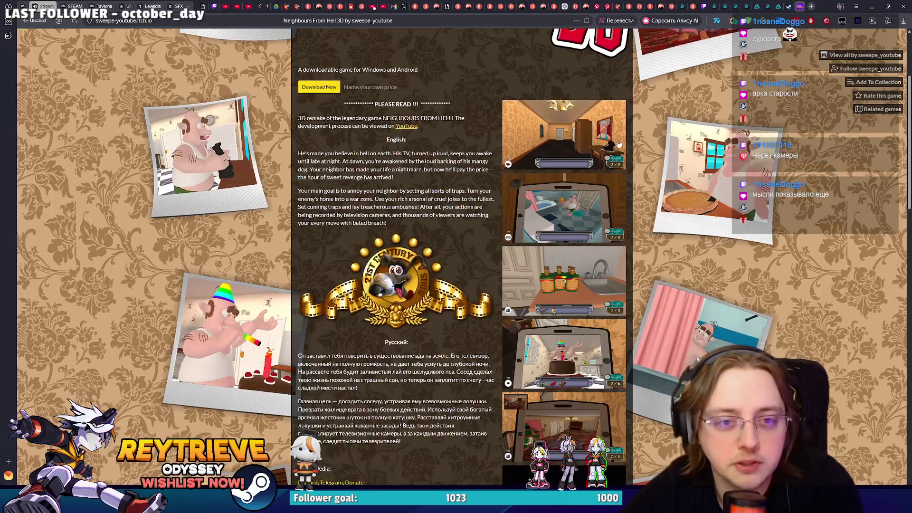
# Step: View the hallway screenshot, then return to Discord and start the linked YouTube devlog video
pyautogui.click(563, 174)
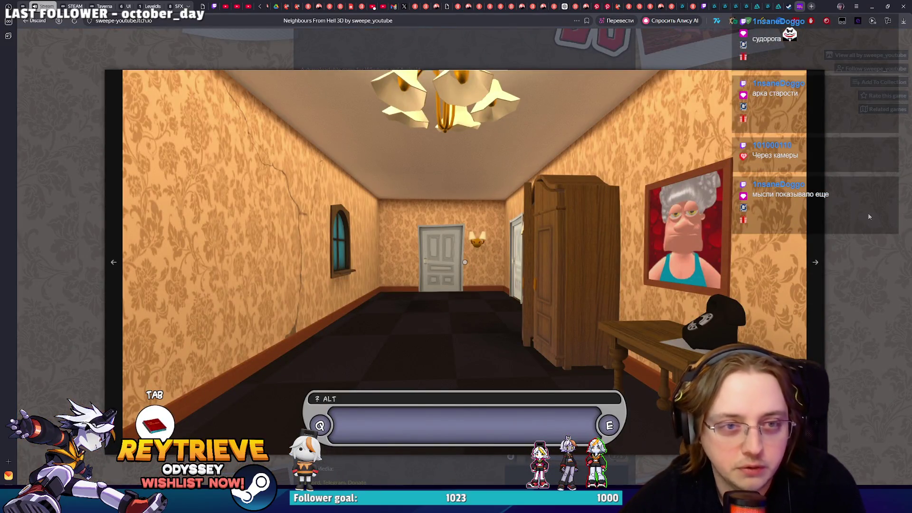
pyautogui.click(867, 213)
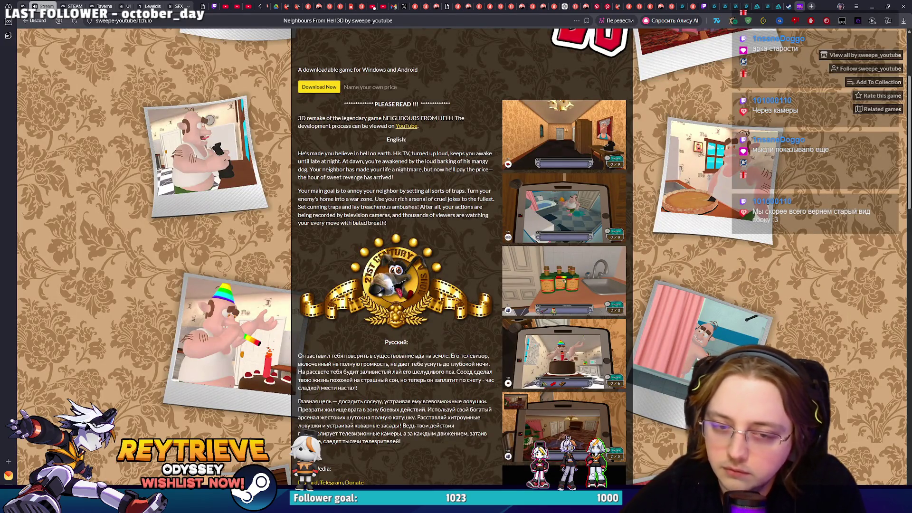
pyautogui.hotkey('alt', 'Tab')
pyautogui.click(232, 214)
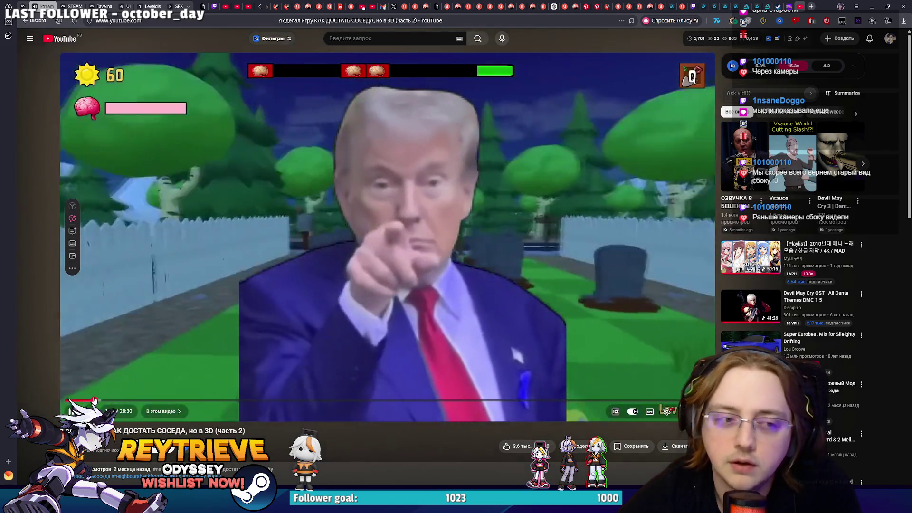
pyautogui.scroll(-3, 388, 207)
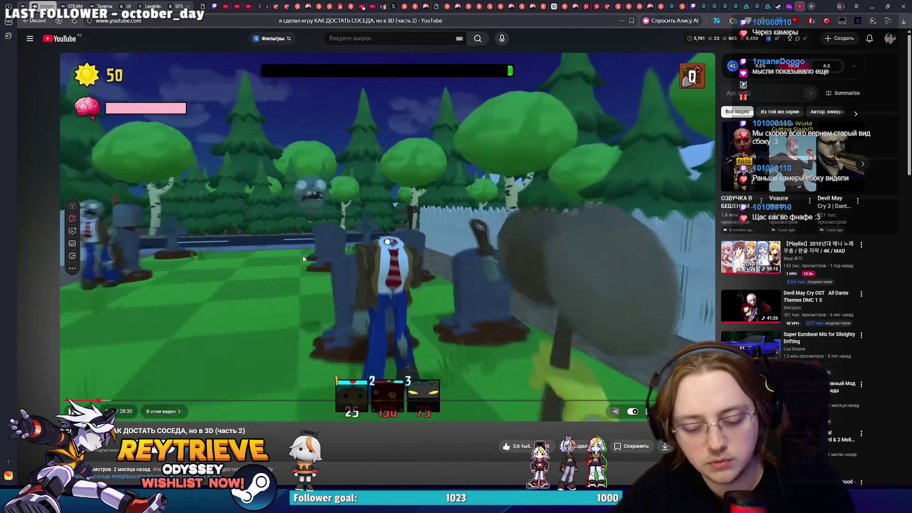
# Step: Close the stray Yandex Images window and return to Discord, bringing up options for the game post
pyautogui.hotkey('alt', 'Tab')
pyautogui.moveTo(574, 7); pyautogui.dragTo(571, 79)
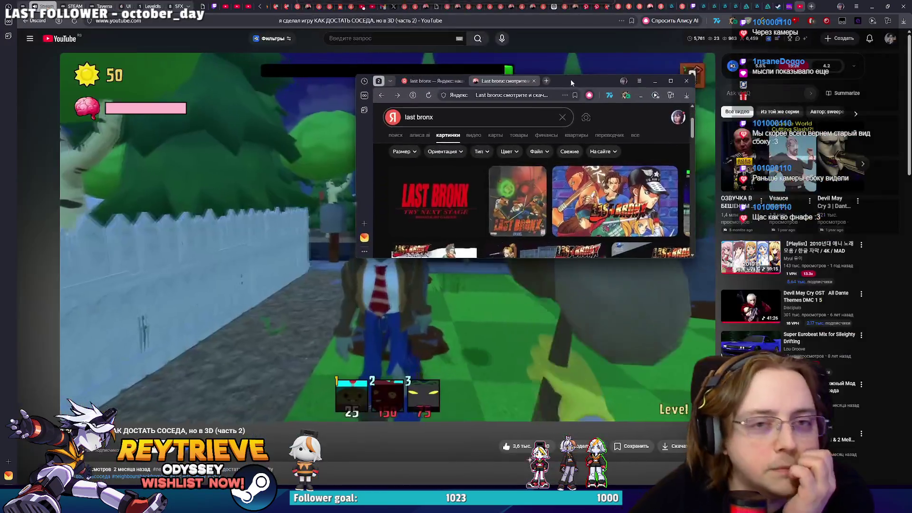
pyautogui.click(687, 80)
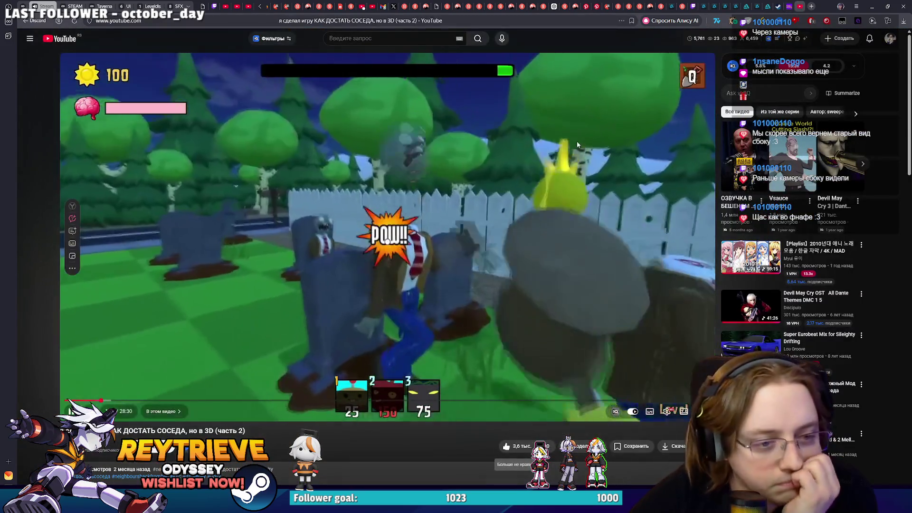
pyautogui.scroll(-2, 577, 141)
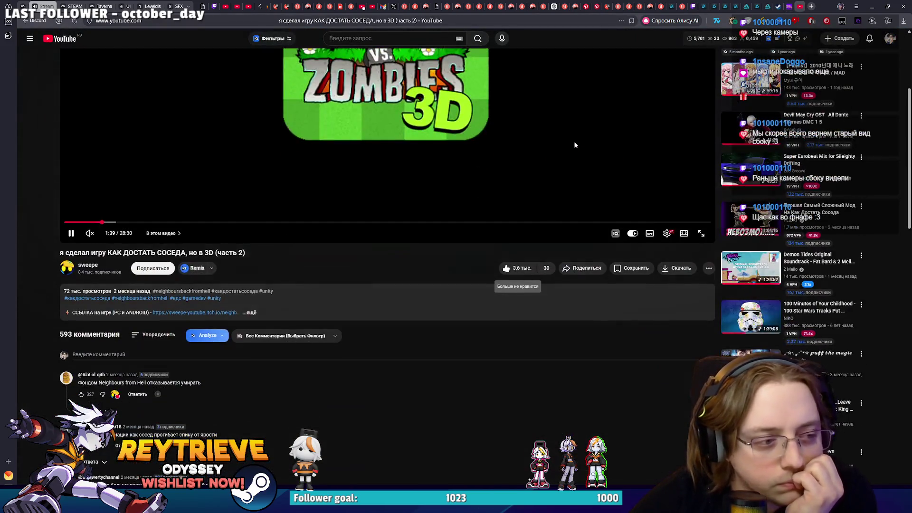
pyautogui.scroll(2, 574, 142)
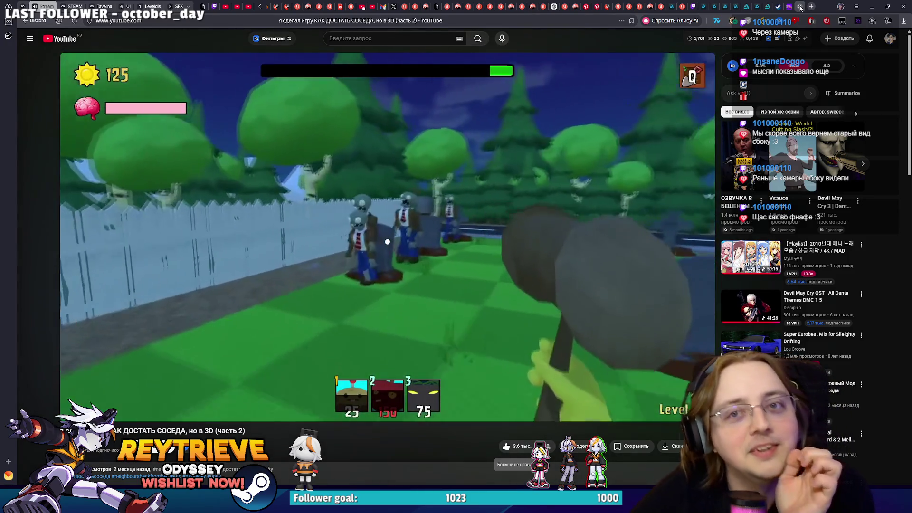
pyautogui.hotkey('alt', 'Tab')
pyautogui.hotkey('alt', 'Tab')
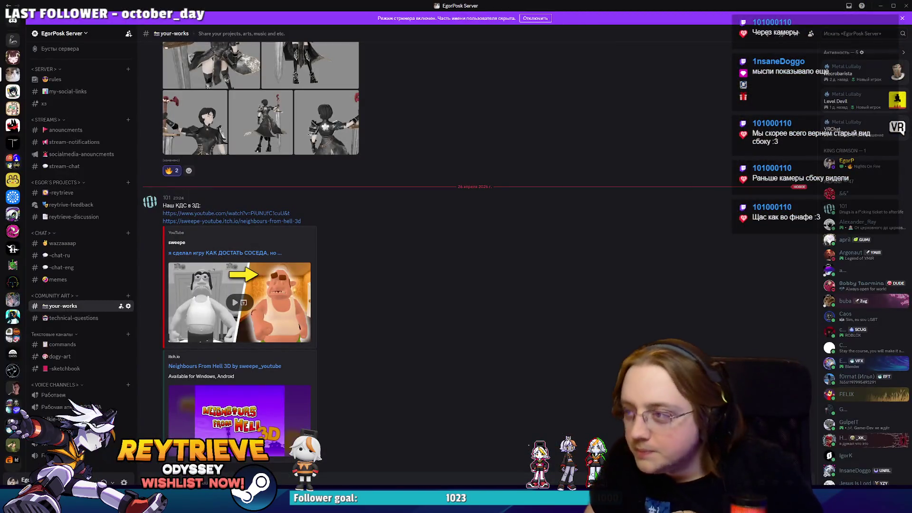
pyautogui.rightClick(443, 368)
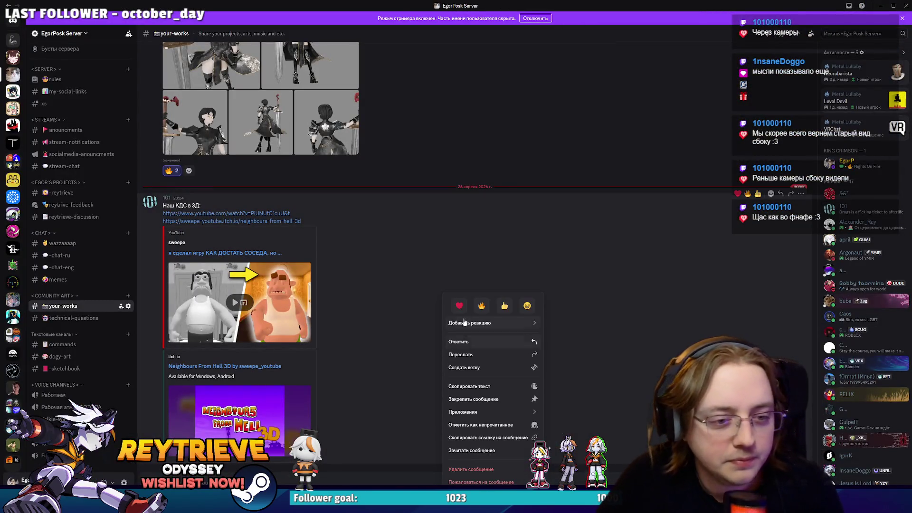